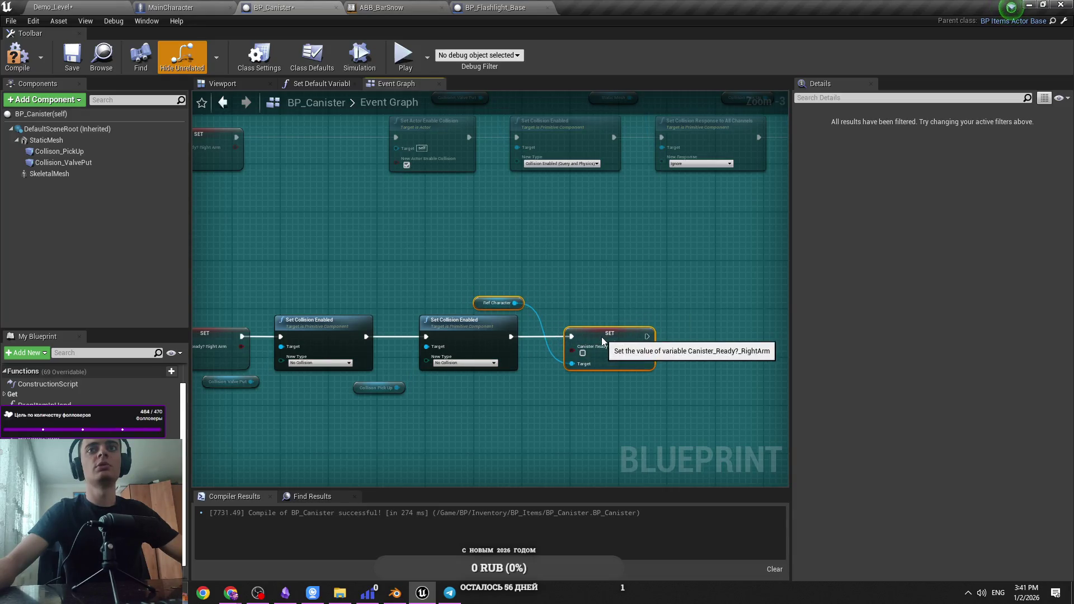
Wire the Canister_Ready SET node into the execution chain, then compile and save BP_Canister
left_click_drag(569, 316, 721, 328)
left_click_drag(379, 287, 391, 288)
left_click(424, 230)
key("F7")
key("ctrl+s")
Rearrange the Event Tick, Print String, Canister Fuel and multiply nodes into a tidier group
scroll(425, 230, "down", 3)
left_click_drag(344, 236, 300, 292)
scroll(300, 292, "up", 2)
mouse_move(587, 368)
left_mouse_down()
mouse_move(674, 272)
mouse_move(382, 242)
left_mouse_up()
scroll(594, 168, "up", 4)
left_click_drag(371, 168, 356, 170)
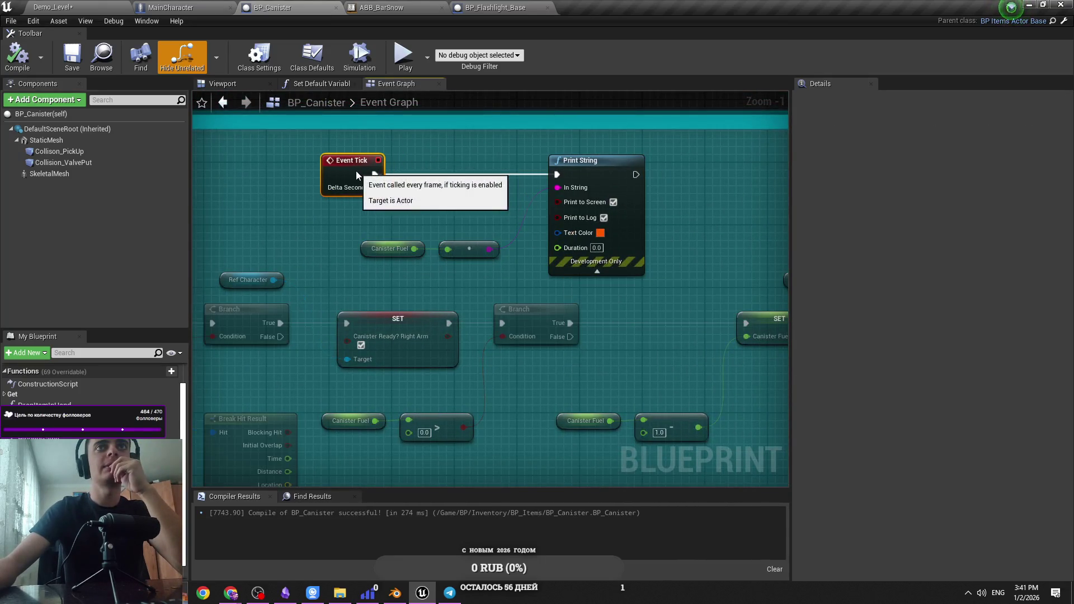
left_click_drag(585, 177, 554, 177)
left_click_drag(507, 263, 355, 240)
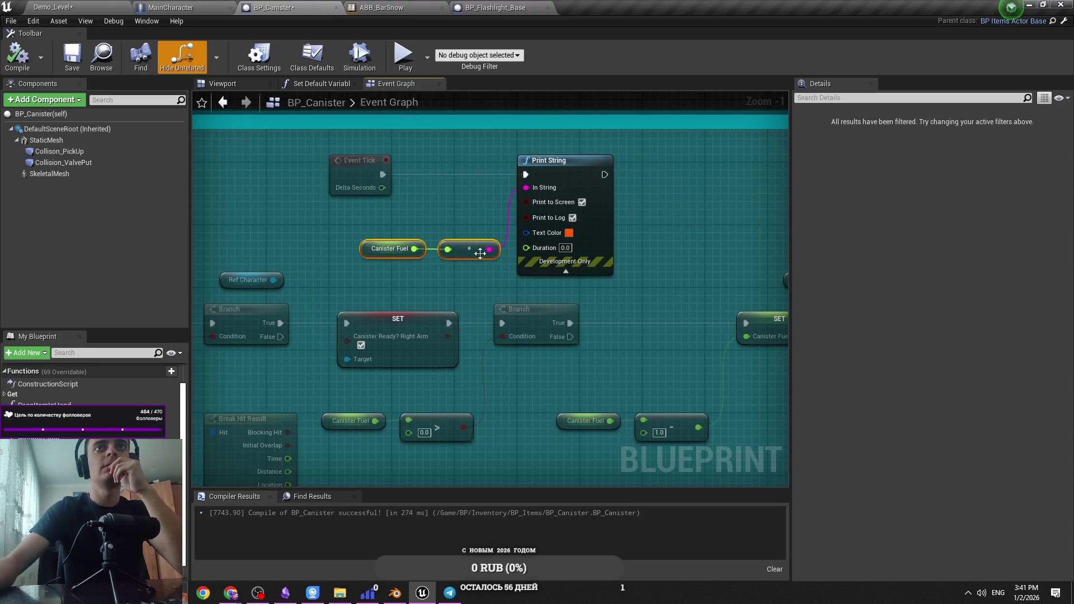
left_click_drag(478, 252, 438, 237)
Pan the graph to inspect the Clamp Interactive node and glance at the MainCharacter blueprint
scroll(460, 214, "down", 6)
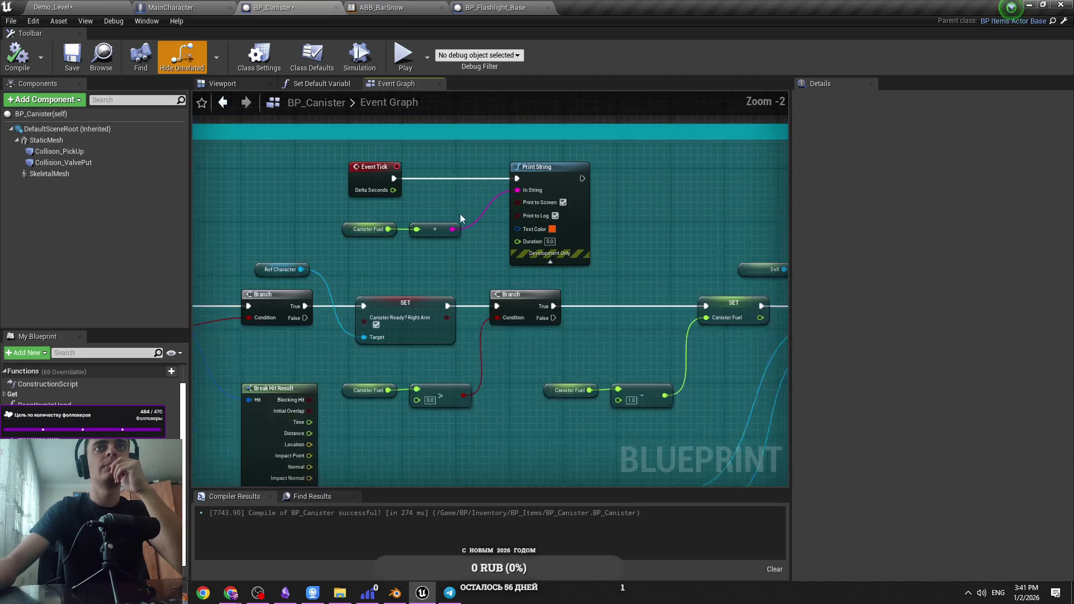
scroll(492, 281, "up", 4)
scroll(491, 281, "down", 2)
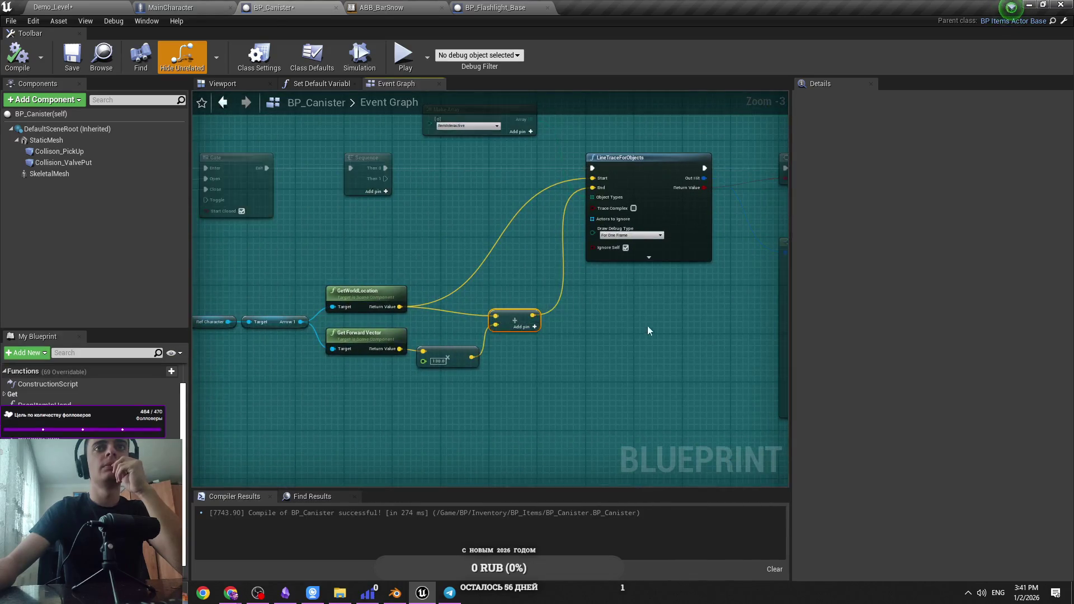
scroll(647, 326, "up", 2)
mouse_move(563, 292)
left_mouse_down()
mouse_move(336, 307)
mouse_move(439, 295)
left_mouse_up()
left_click(171, 7)
Switch to the ABB_BarSnow animation blueprint and bring up its AnimGraph
left_click(313, 7)
left_click(383, 7)
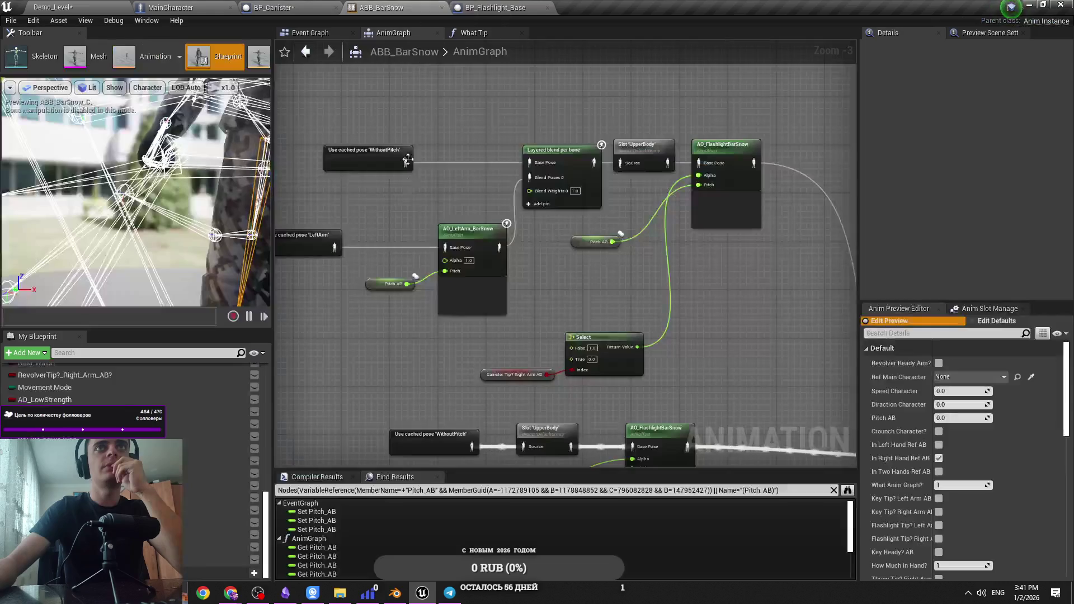
left_click(474, 34)
left_click(409, 39)
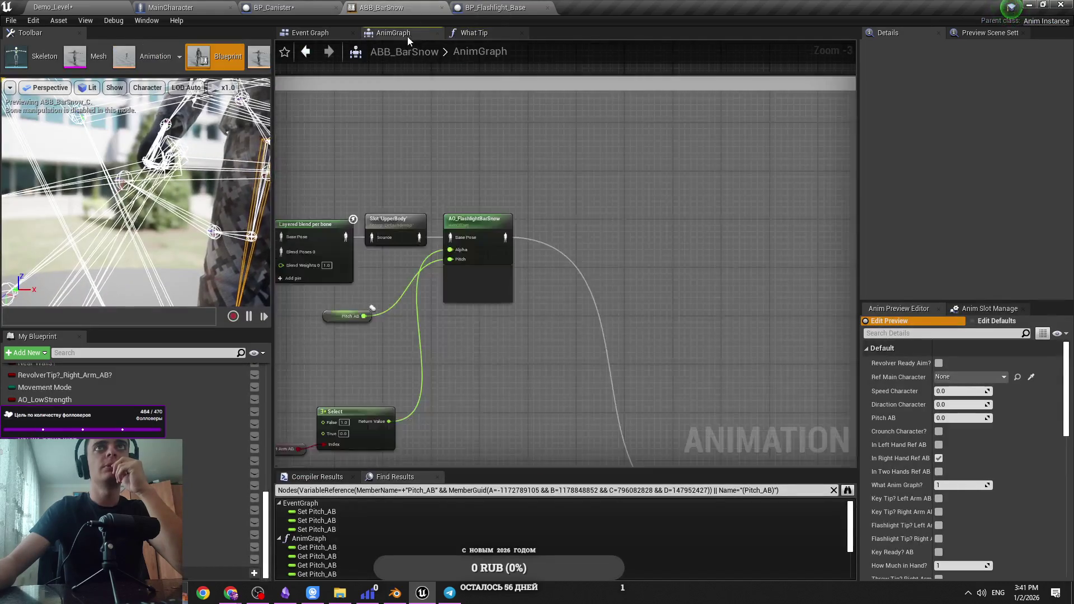
Frame the AnimGraph nodes and open the RightArm state machine
scroll(466, 301, "down", 3)
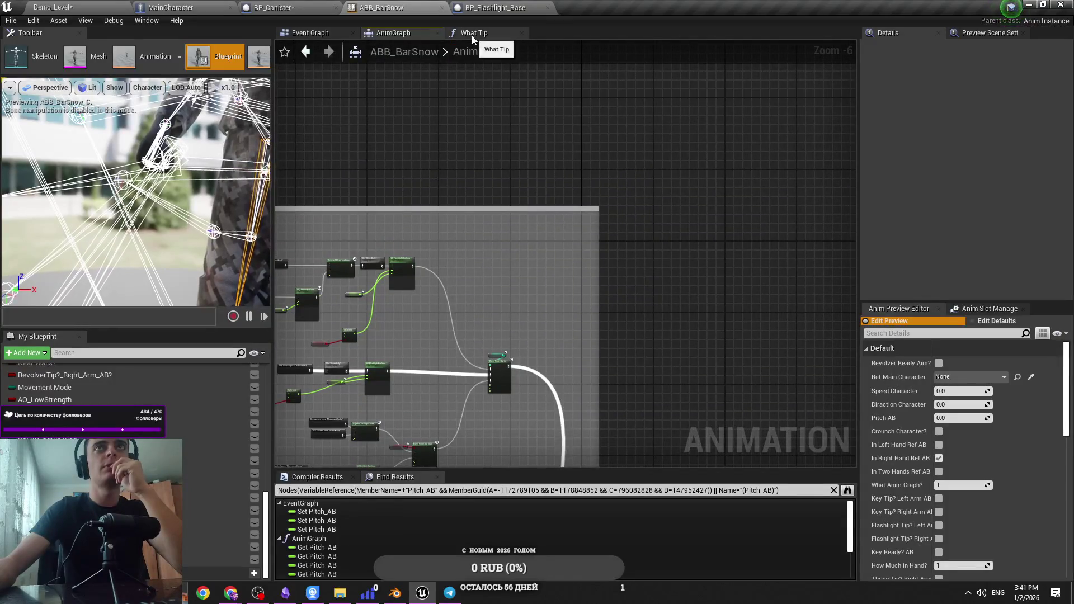
key("Home")
scroll(516, 143, "up", 4)
scroll(439, 156, "down", 10)
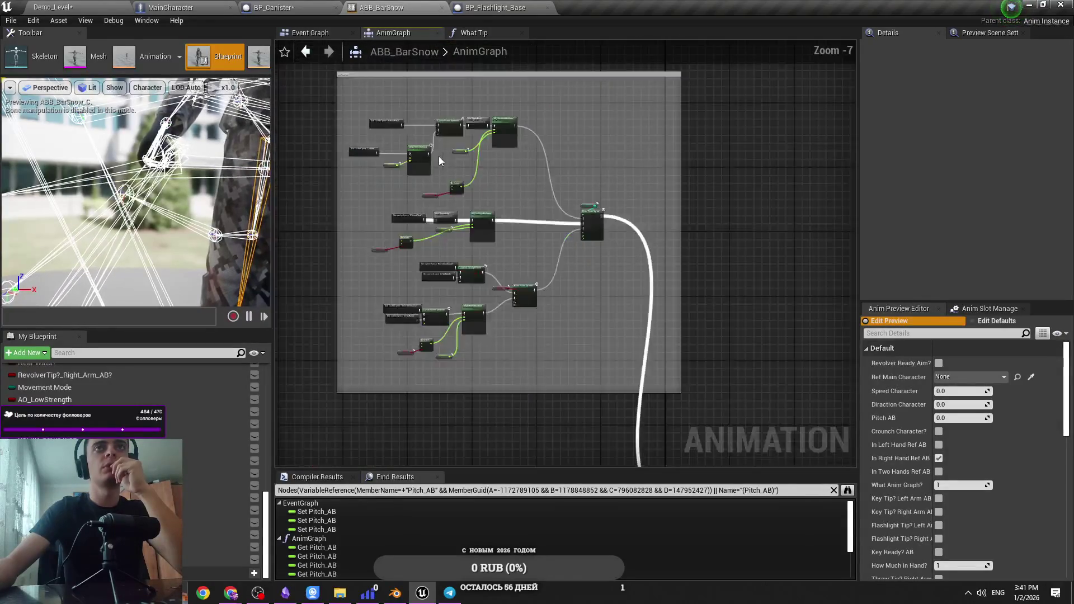
scroll(395, 270, "up", 8)
scroll(395, 270, "up", 2)
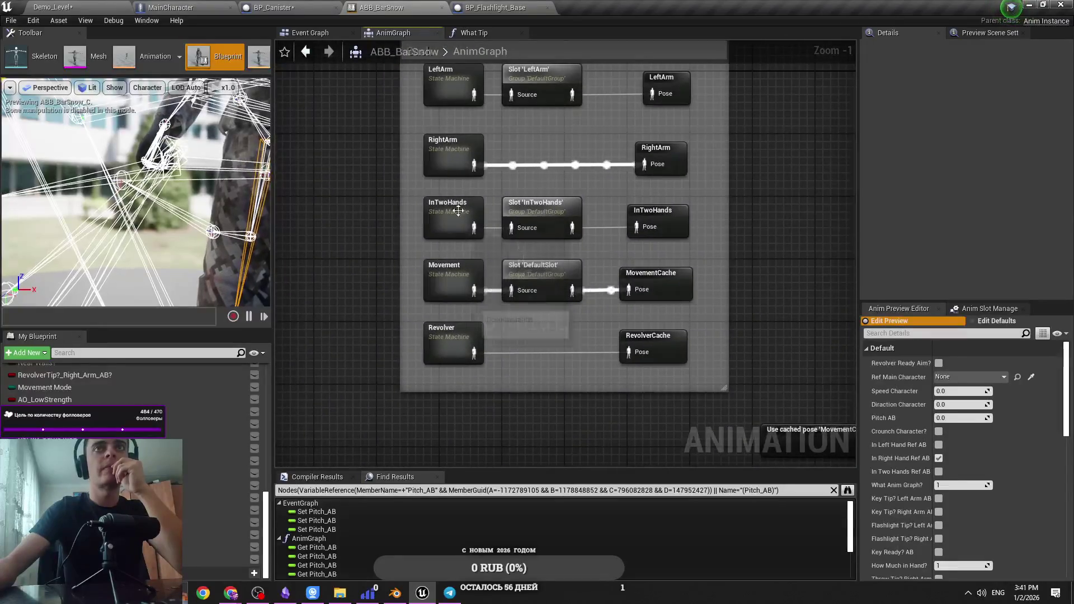
double_click(453, 151)
scroll(557, 272, "up", 3)
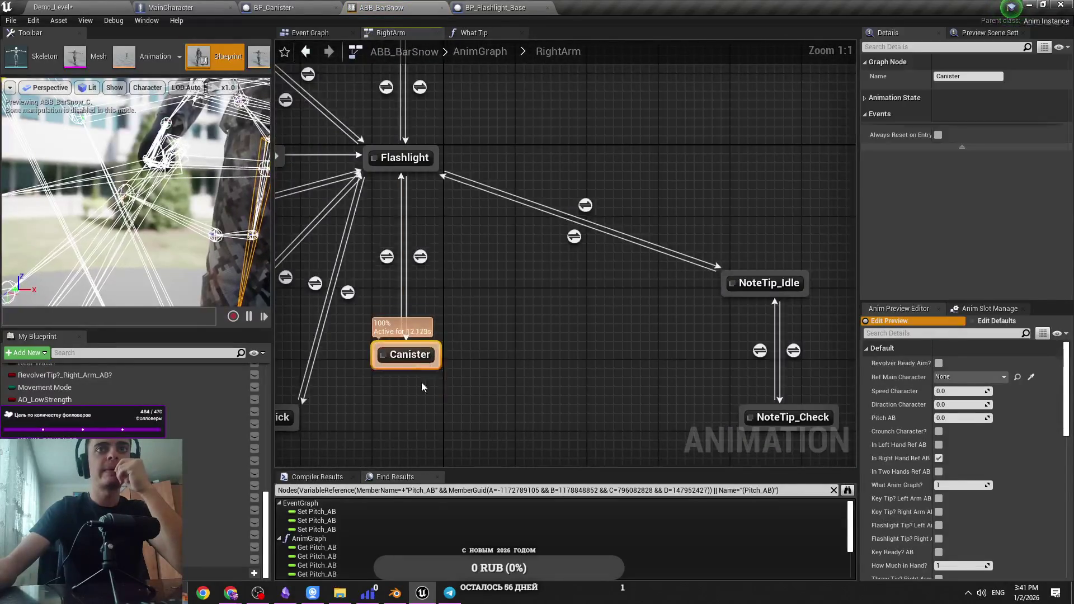
Move the Canister state lower and add a linked state named Canister_Ready, then save
left_click_drag(405, 353, 408, 417)
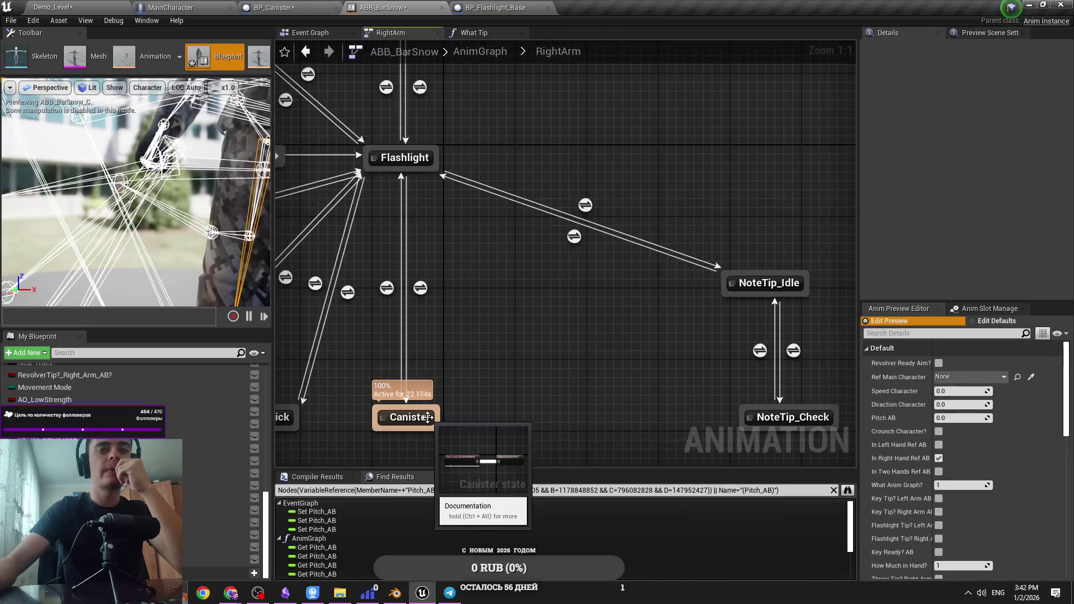
mouse_move(428, 417)
left_mouse_down()
mouse_move(426, 291)
mouse_move(407, 297)
mouse_move(427, 366)
left_mouse_up()
key("Return")
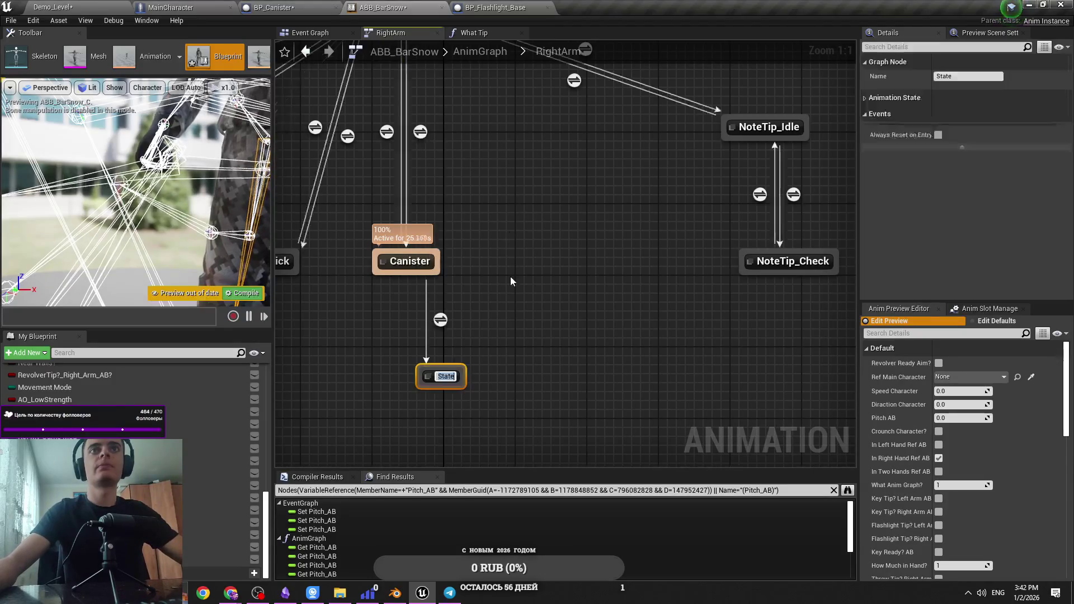
type("CAnister")
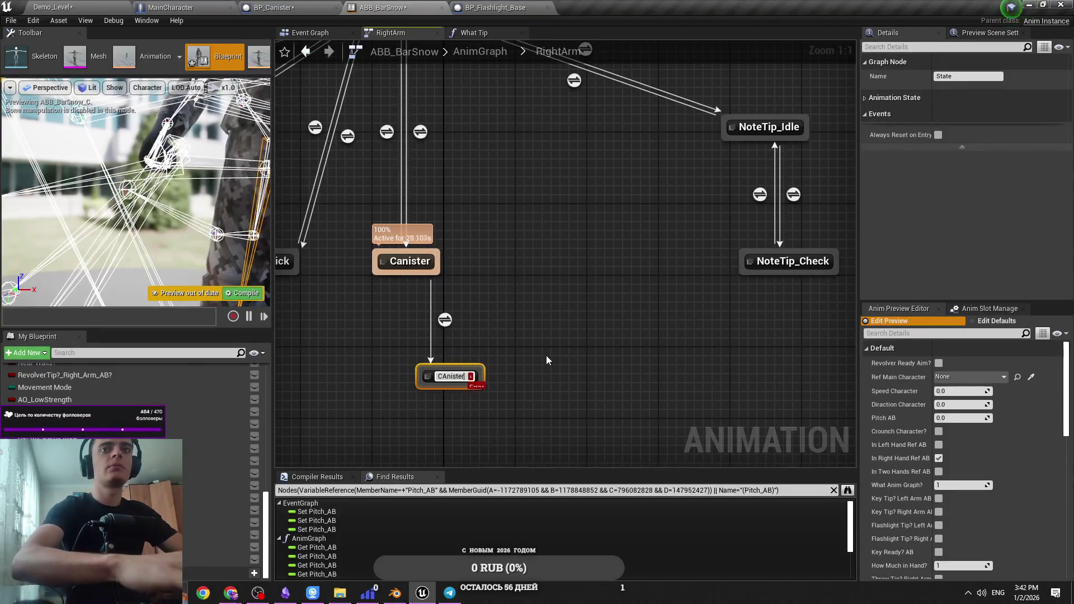
key("BackSpace")
key("BackSpace")
key("BackSpace")
type("a")
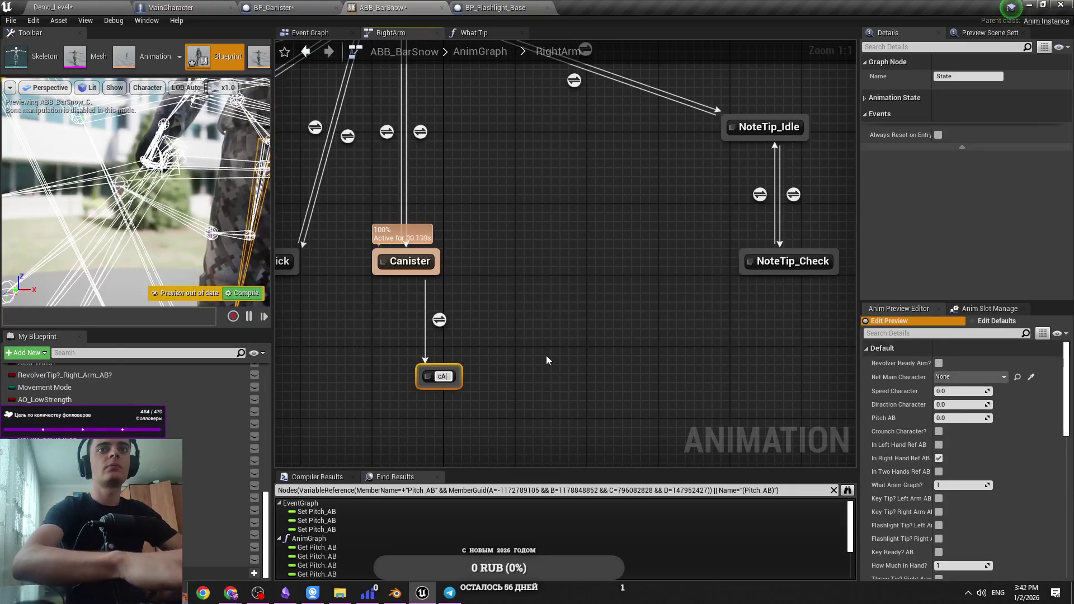
type("nister")
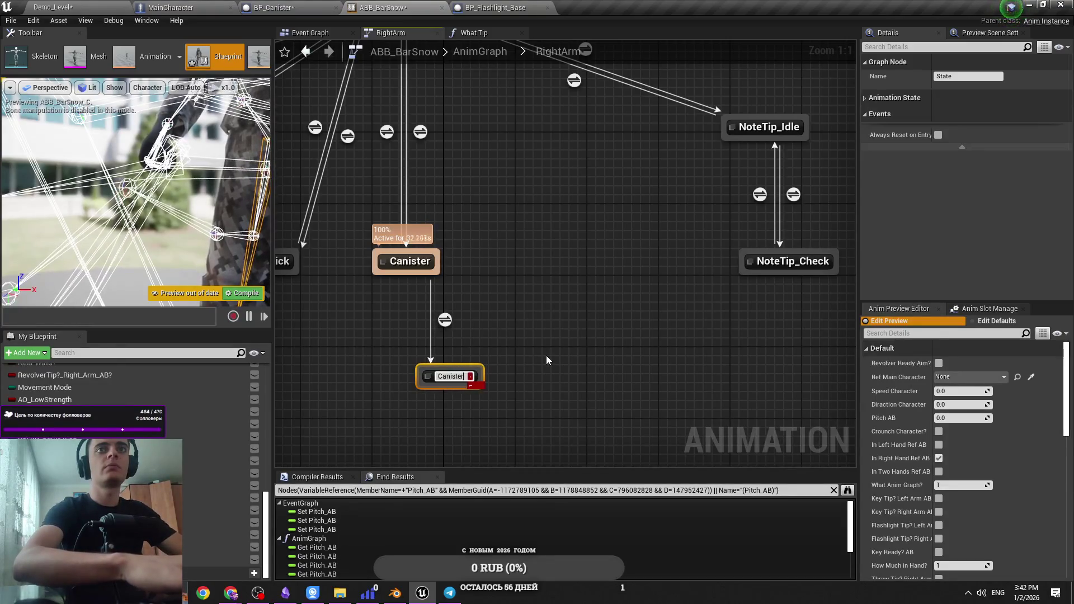
type("_Ready")
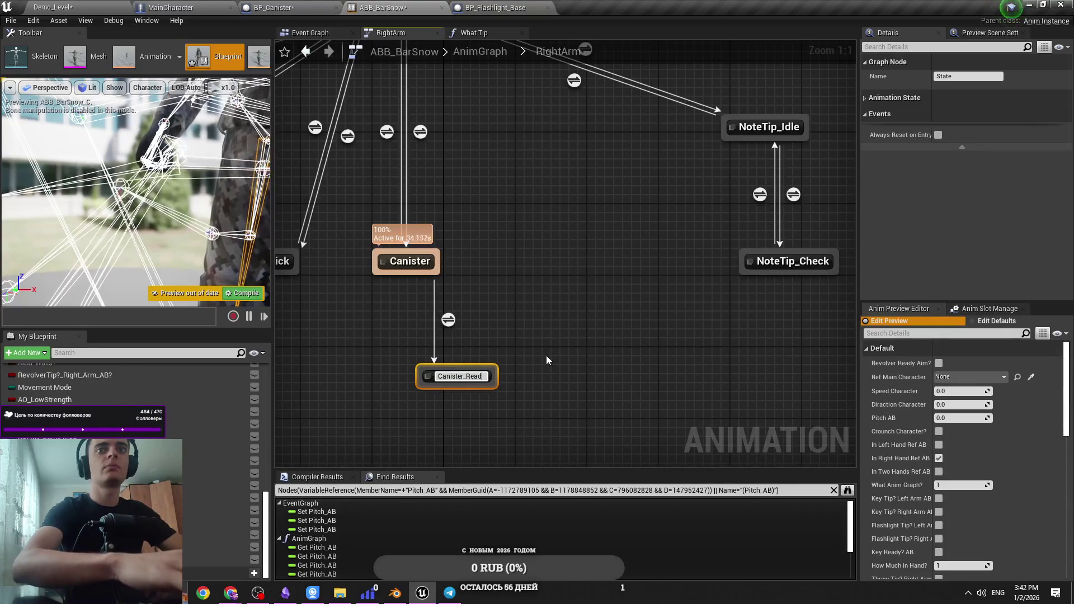
key("Return")
key("ctrl+s")
Draw a transition from Canister_Ready back to Canister and save the animation blueprint
left_click_drag(464, 381, 382, 416)
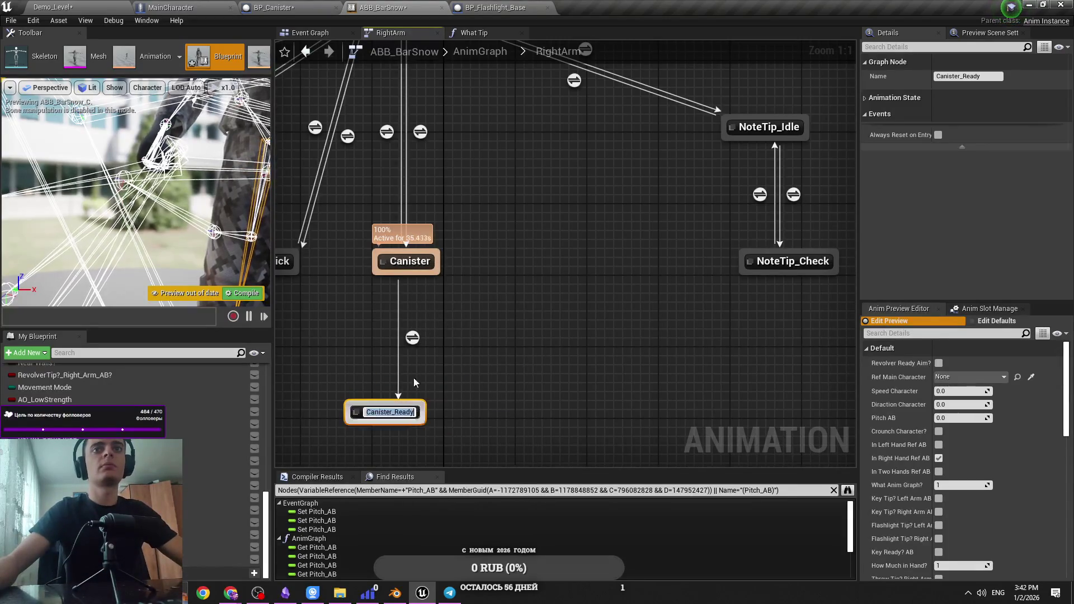
mouse_move(408, 275)
left_mouse_down()
mouse_move(421, 276)
mouse_move(395, 400)
mouse_move(407, 281)
mouse_move(418, 418)
left_mouse_up()
left_click(377, 406)
key("ctrl+s")
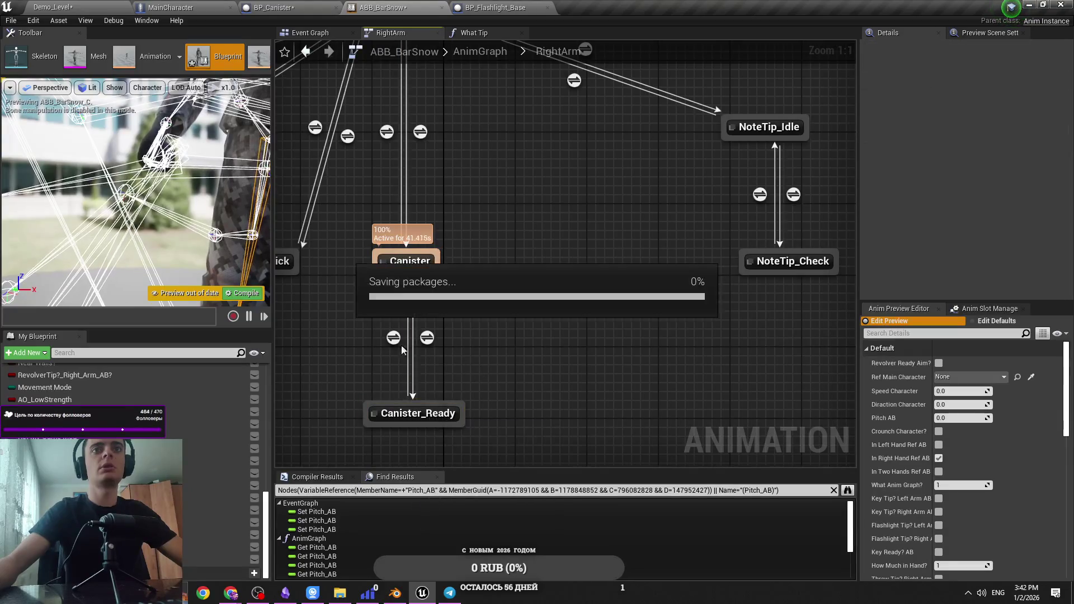
left_click(427, 337)
Gate the Canister to Canister_Ready rule with a new Boolean CanisterReady?_RightArm_AB into Can Enter Transition, and save
double_click(432, 341)
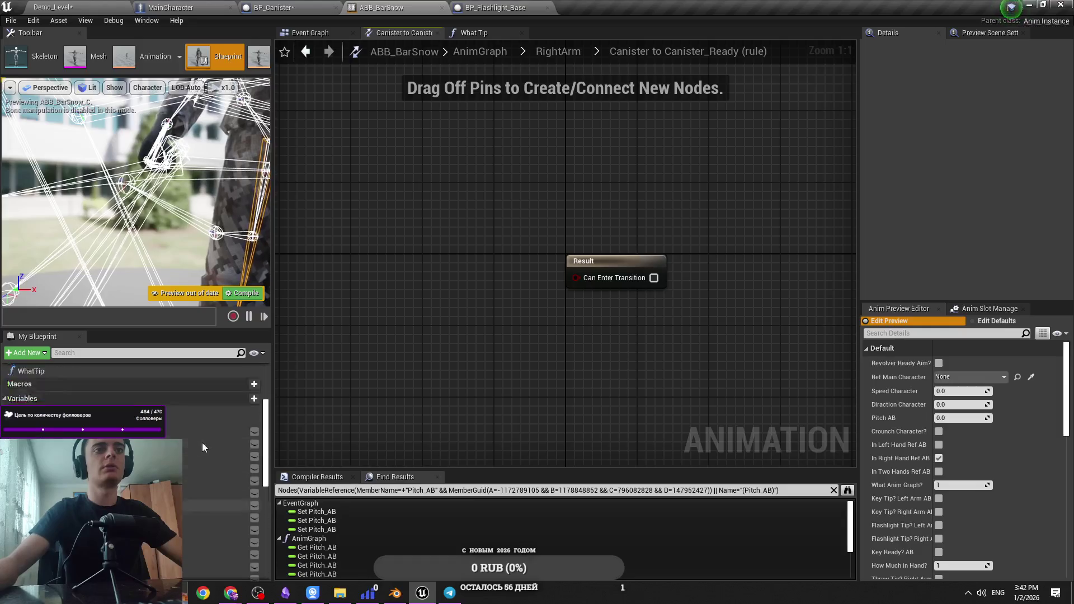
left_click(234, 489)
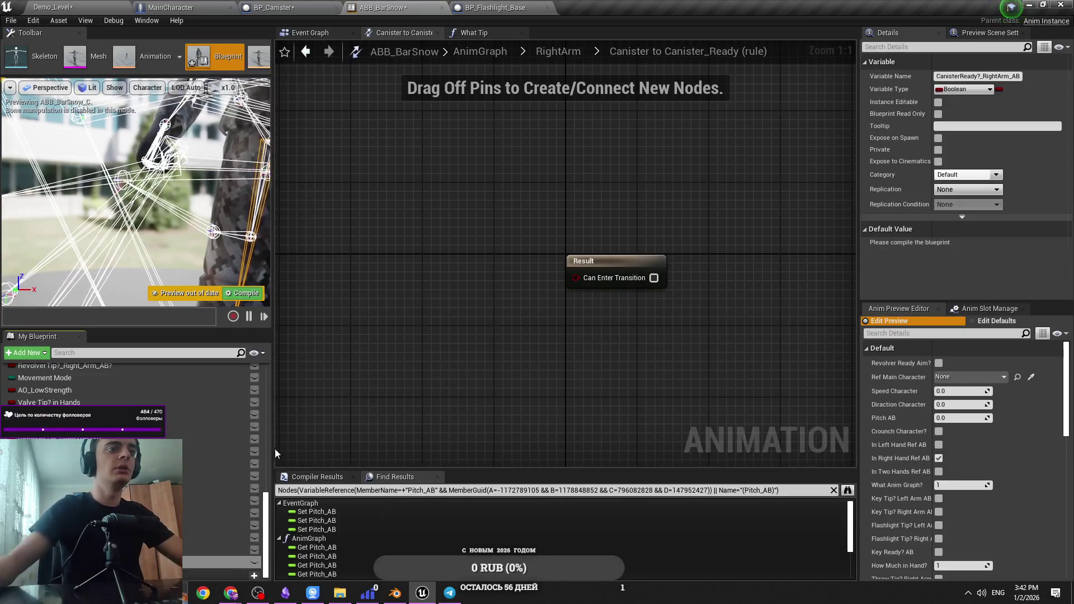
left_click_drag(592, 281, 592, 282)
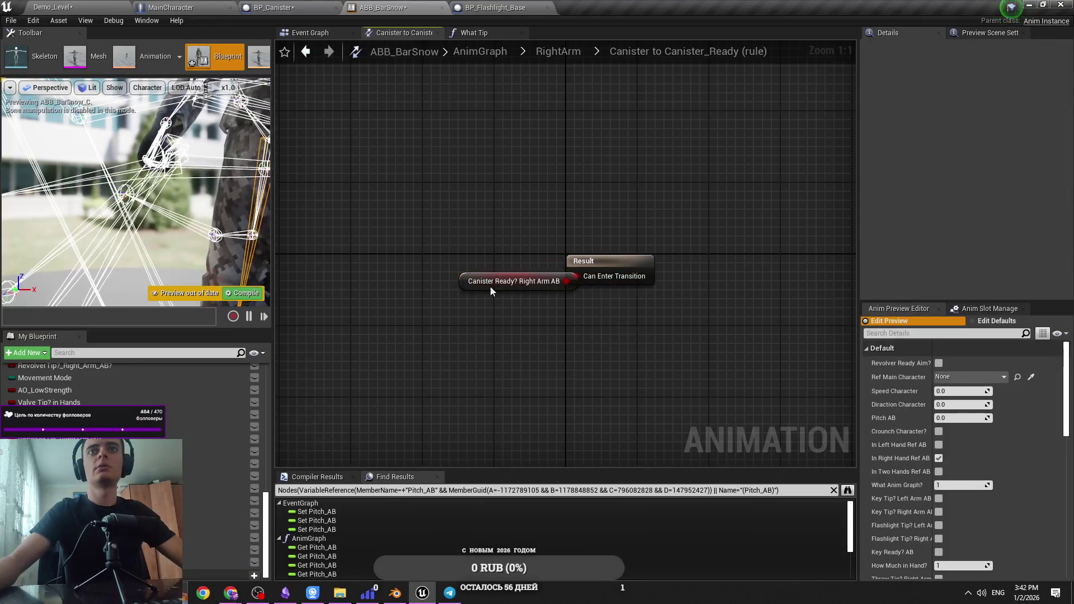
key("ctrl+s")
left_click(470, 33)
left_click(403, 33)
Look over the Event Graph and RightArm graphs, then bring up the What Tip function's entry node
left_click(559, 51)
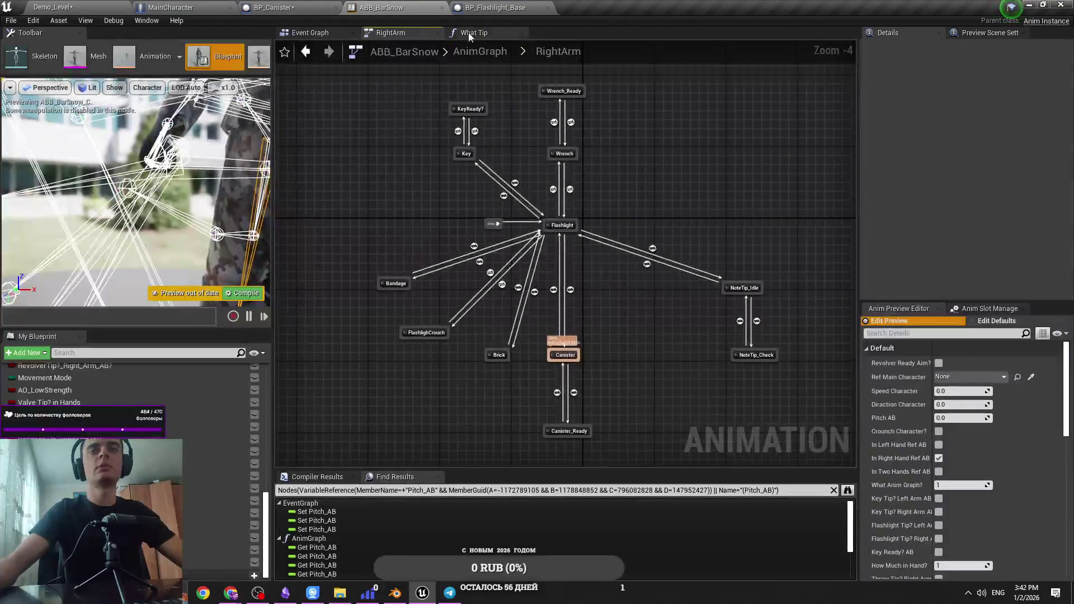
left_click(310, 32)
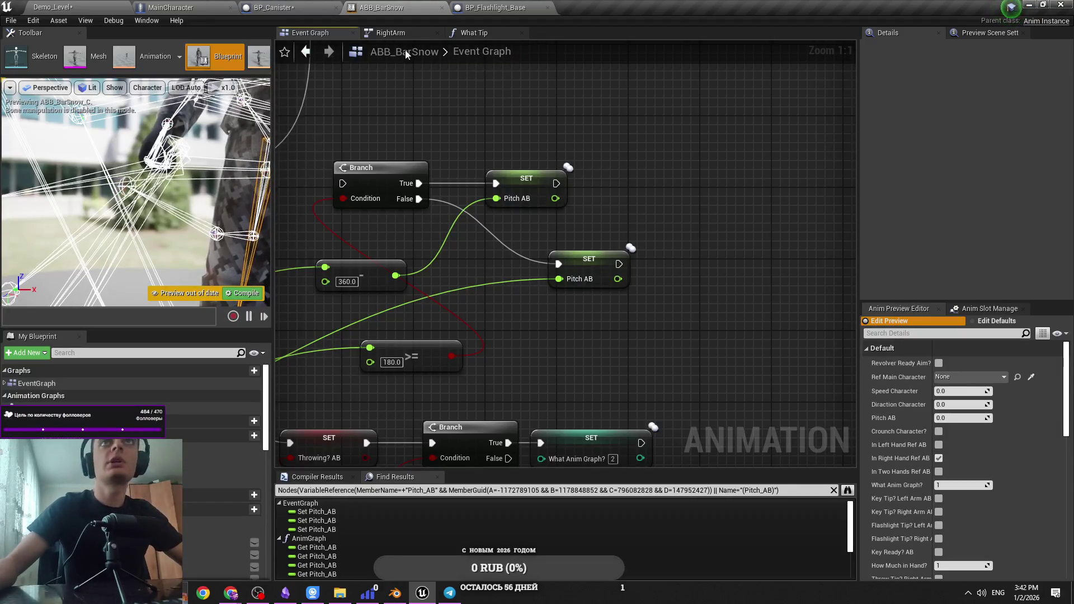
scroll(425, 192, "down", 6)
scroll(552, 224, "up", 3)
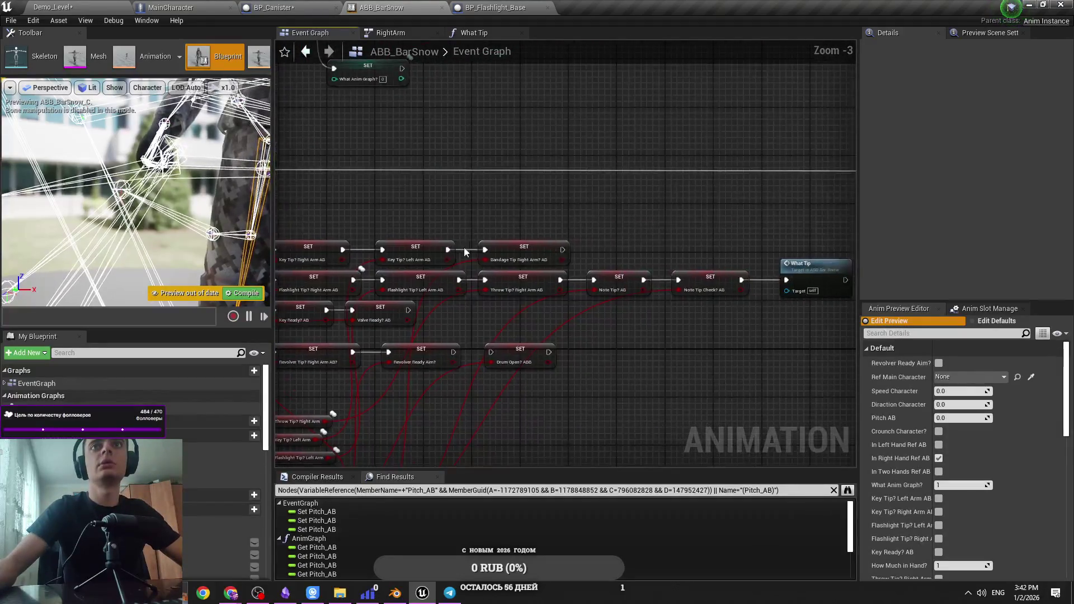
left_click(398, 32)
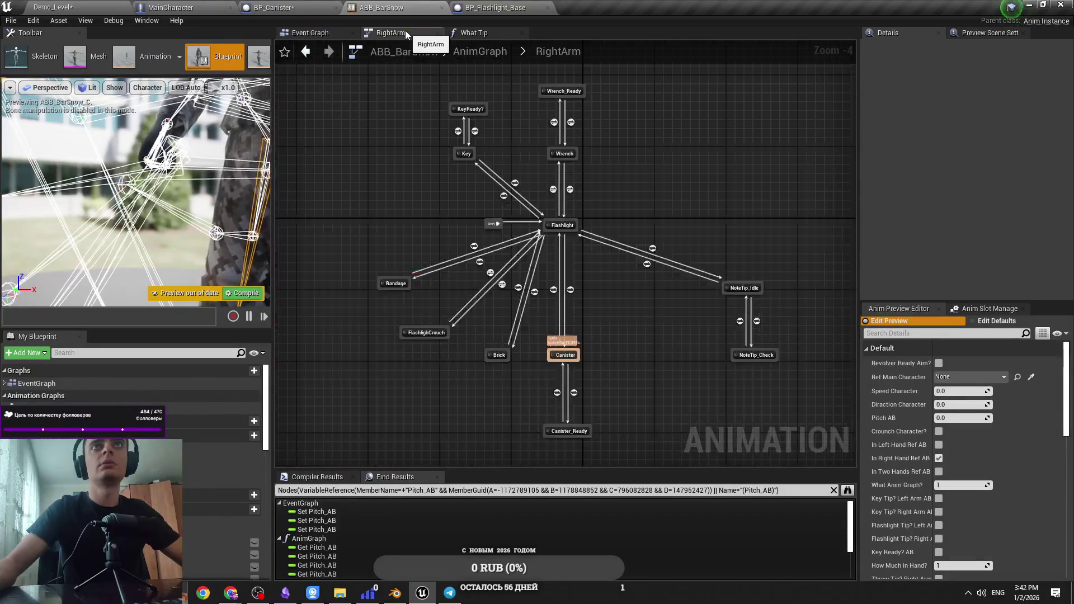
left_click(477, 33)
scroll(640, 179, "up", 5)
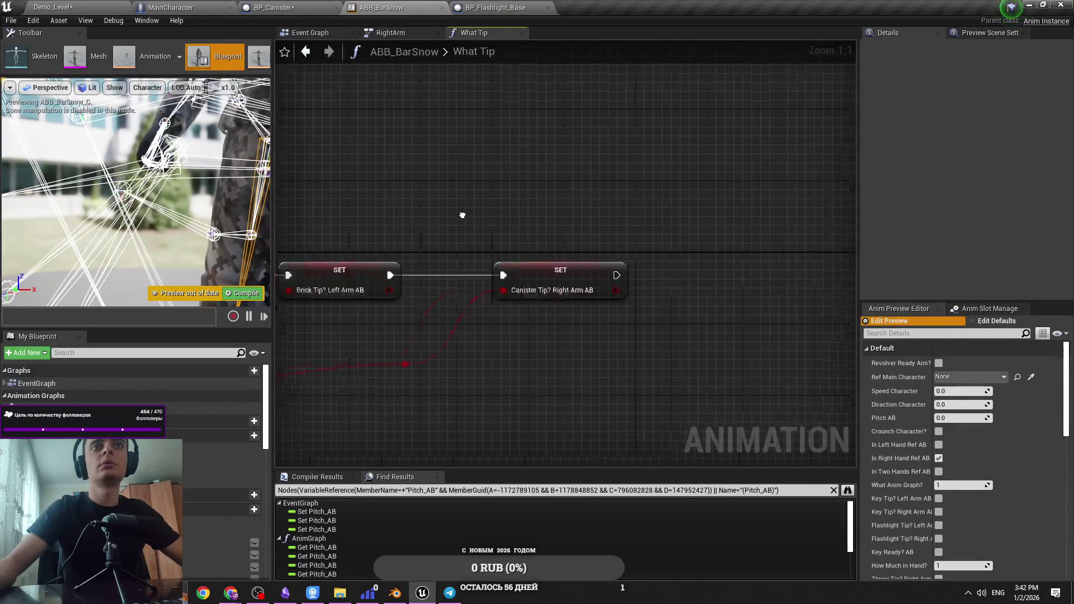
scroll(405, 338, "down", 2)
left_click_drag(407, 276, 628, 282)
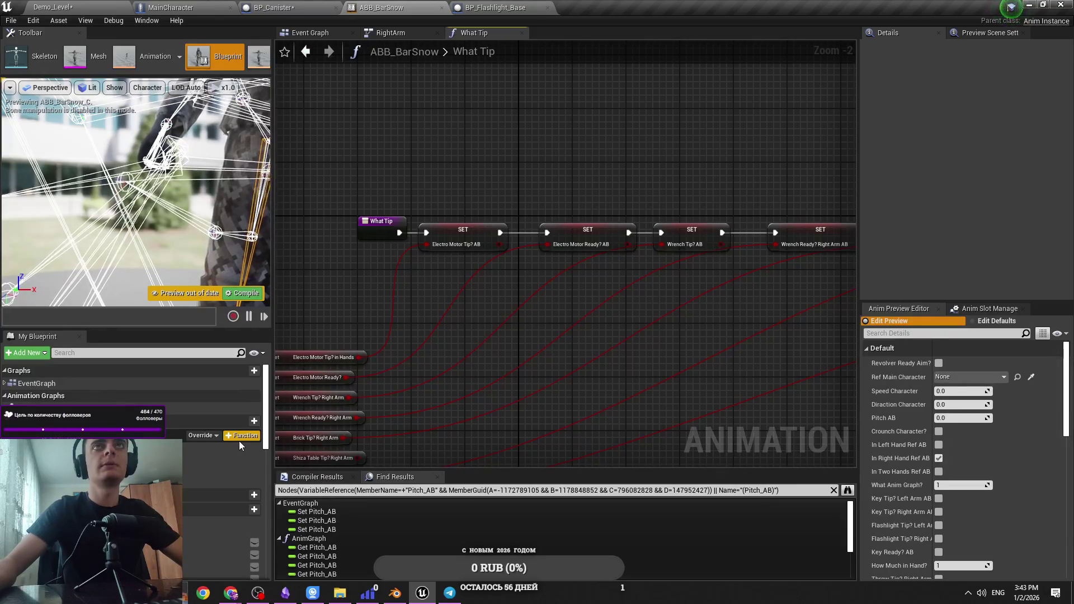
Create a function named What Ready, delete it again, and save the animation blueprint
left_click(241, 437)
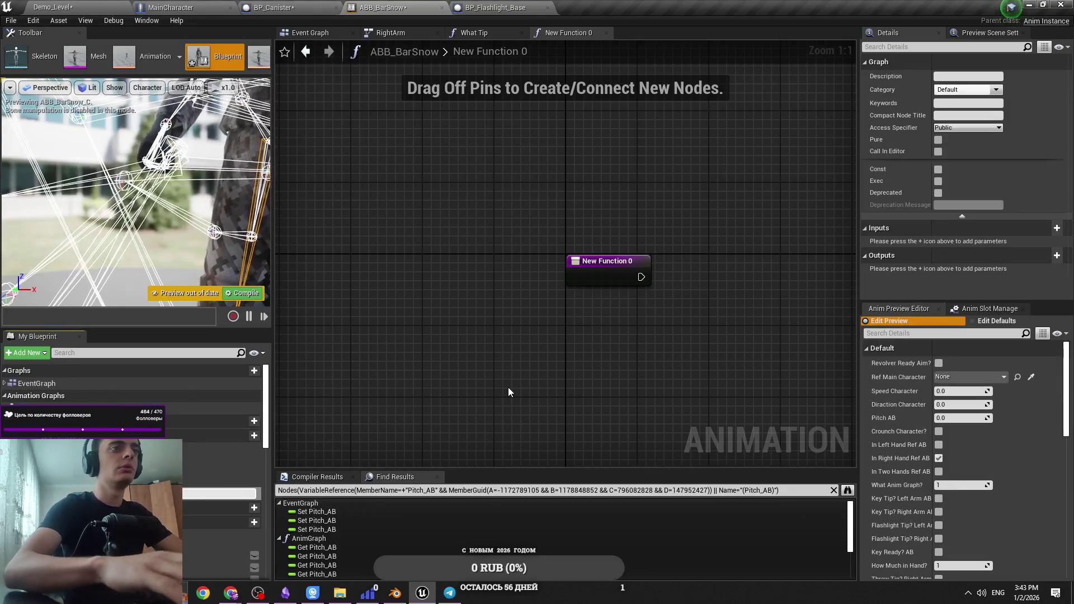
type("What Ready")
key("Return")
key("Delete")
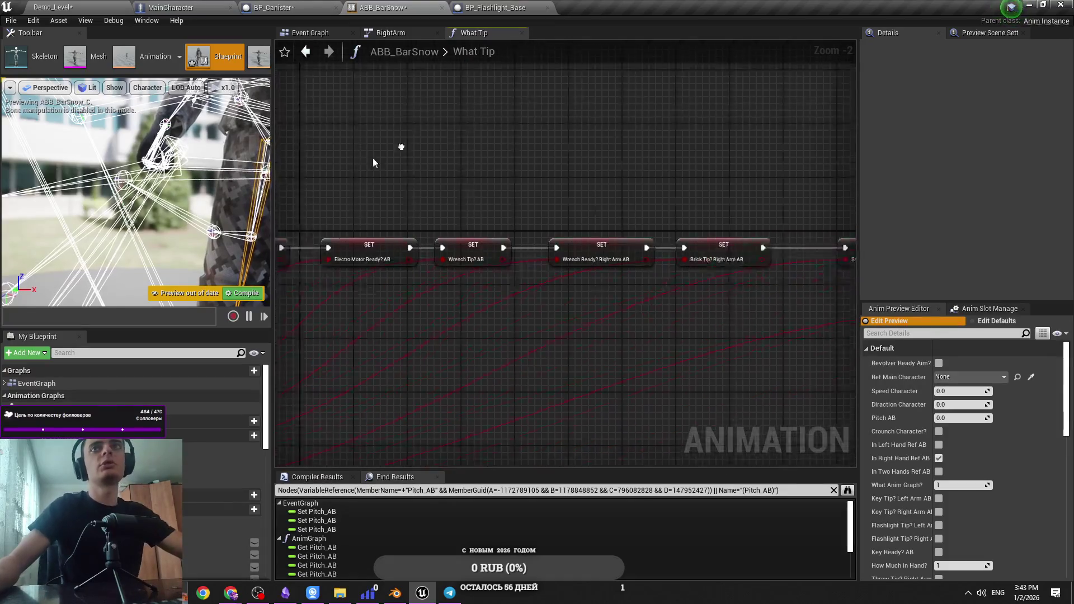
scroll(683, 237, "up", 2)
key("ctrl+s")
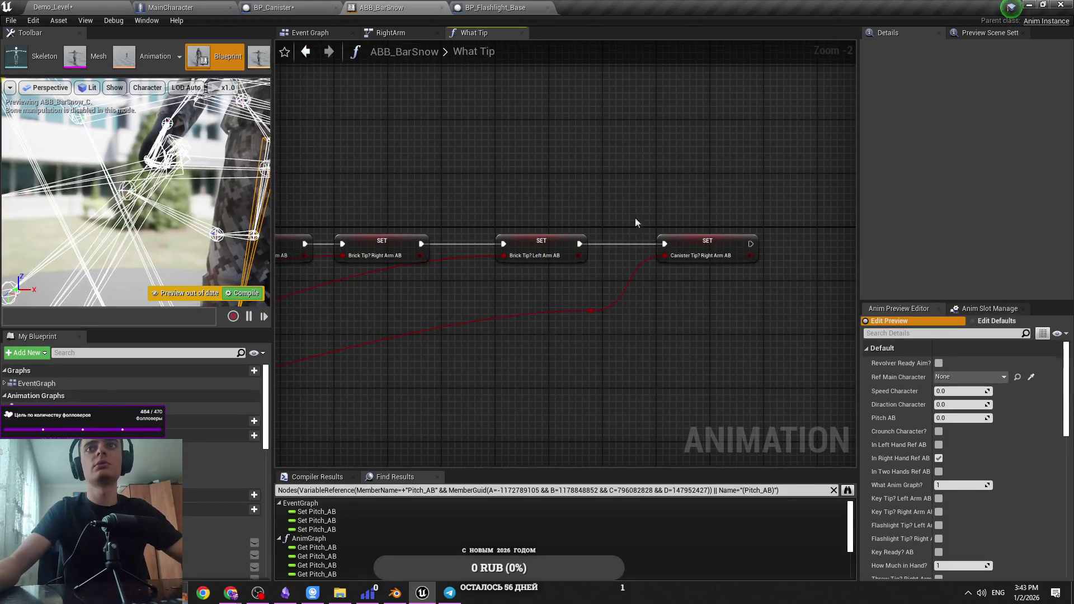
scroll(491, 220, "up", 2)
Add a SET node for Canister Ready? Right Arm AB to the What Tip chain and save
scroll(135, 386, "down", 10)
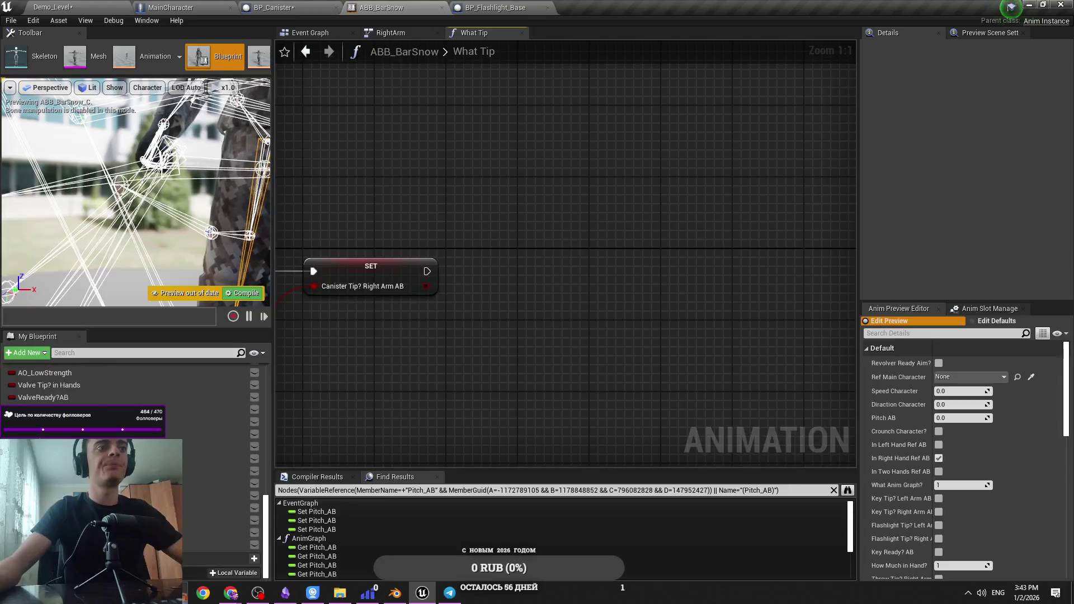
mouse_move(218, 544)
left_mouse_down()
mouse_move(442, 269)
mouse_move(569, 260)
left_mouse_up()
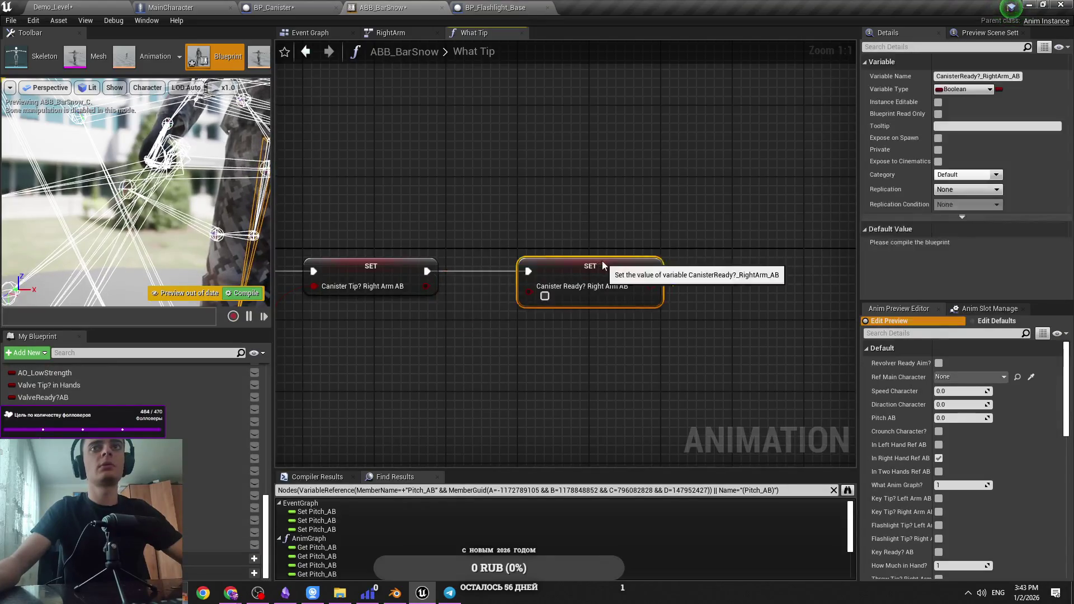
key("ctrl+s")
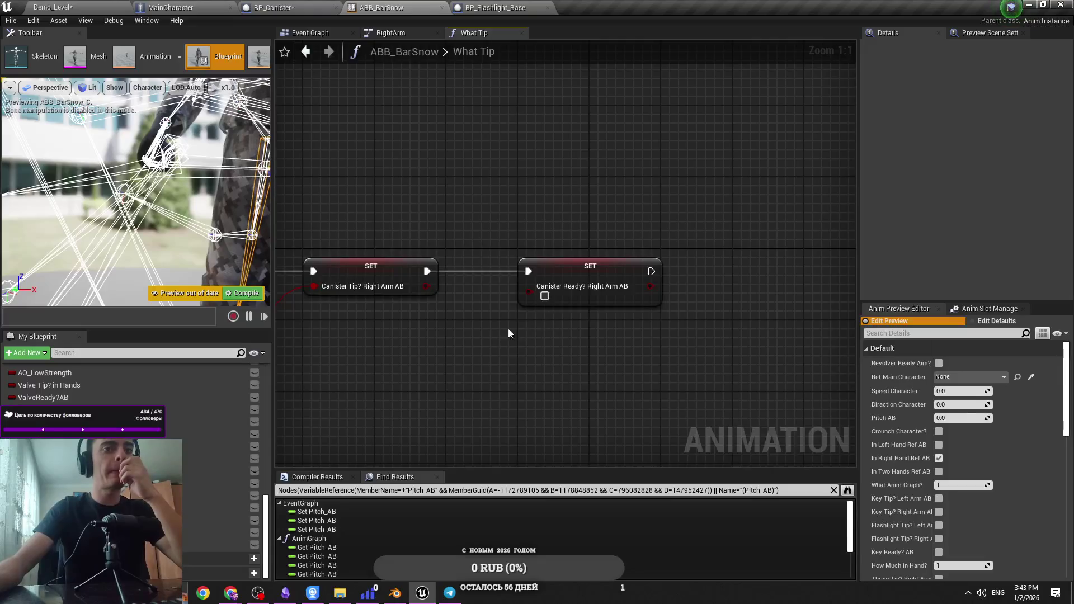
left_click_drag(508, 327, 570, 347)
scroll(672, 285, "down", 4)
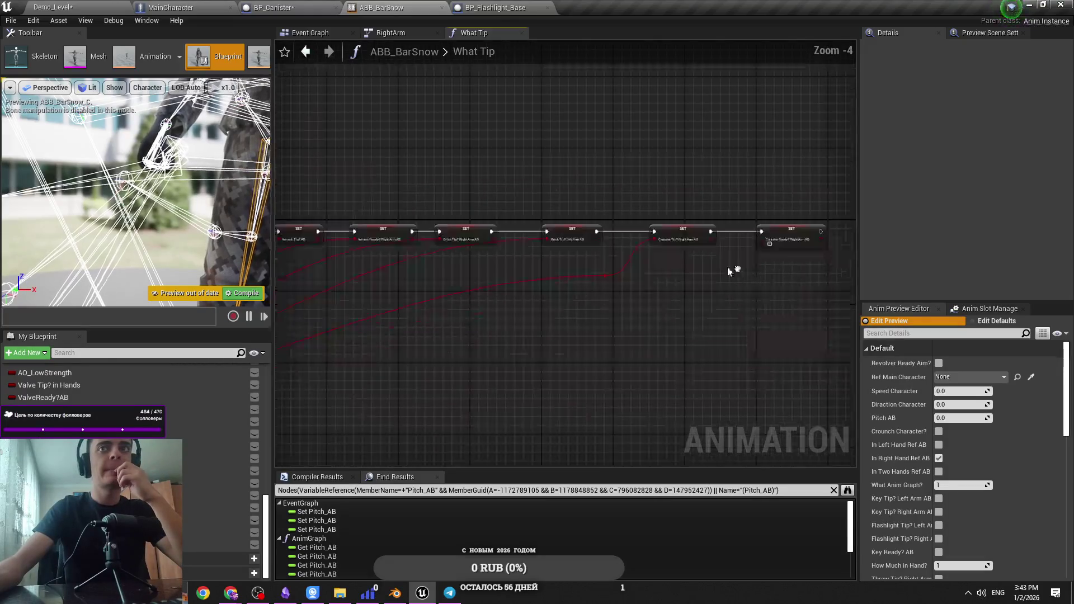
mouse_move(761, 243)
left_mouse_down()
mouse_move(263, 442)
mouse_move(374, 442)
mouse_move(336, 452)
mouse_move(404, 375)
mouse_move(359, 354)
left_mouse_up()
scroll(360, 355, "up", 3)
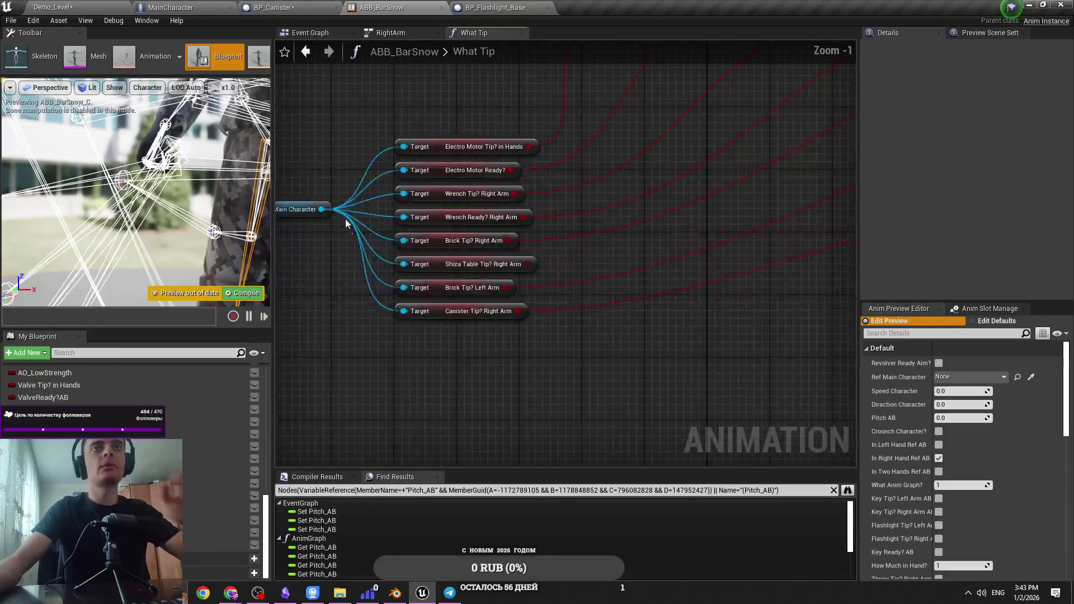
Feed Main Character's Canister Ready? Right Arm getter into the setter, routing the wire through a reroute knot
left_click_drag(409, 313, 515, 362)
type("canister")
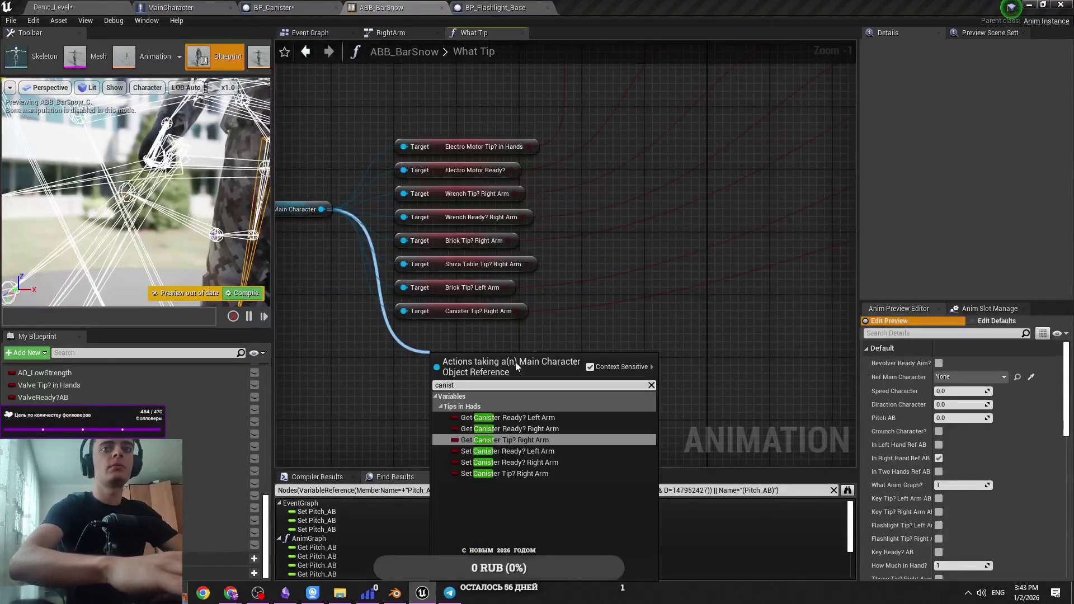
key("Up")
key("Return")
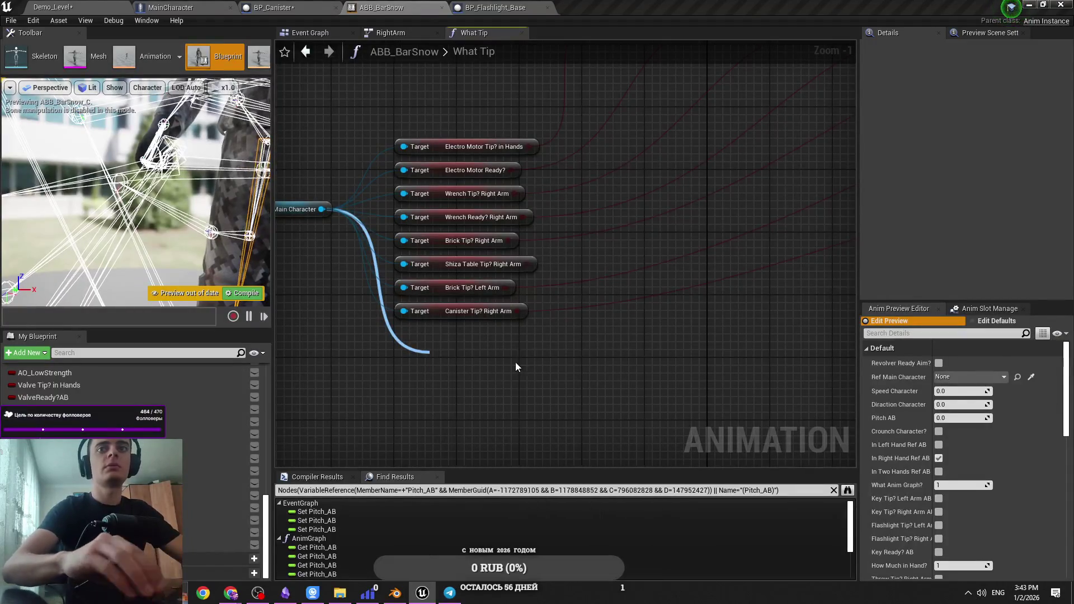
mouse_move(515, 362)
left_mouse_down()
mouse_move(478, 351)
mouse_move(476, 338)
mouse_move(851, 324)
mouse_move(827, 201)
mouse_move(879, 182)
mouse_move(595, 107)
left_mouse_up()
double_click(547, 74)
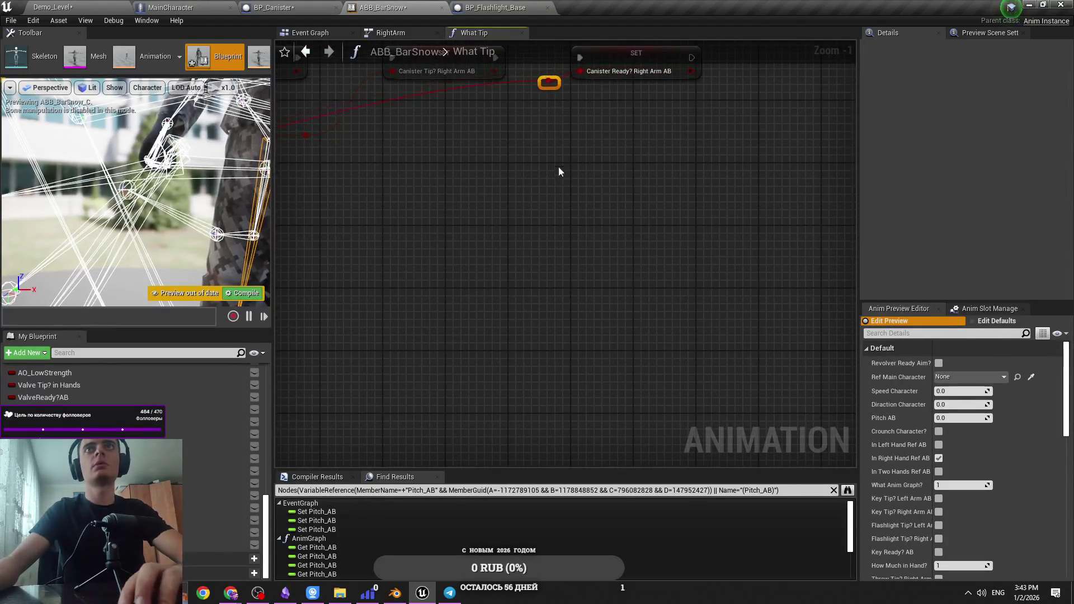
scroll(616, 223, "down", 7)
scroll(634, 266, "up", 7)
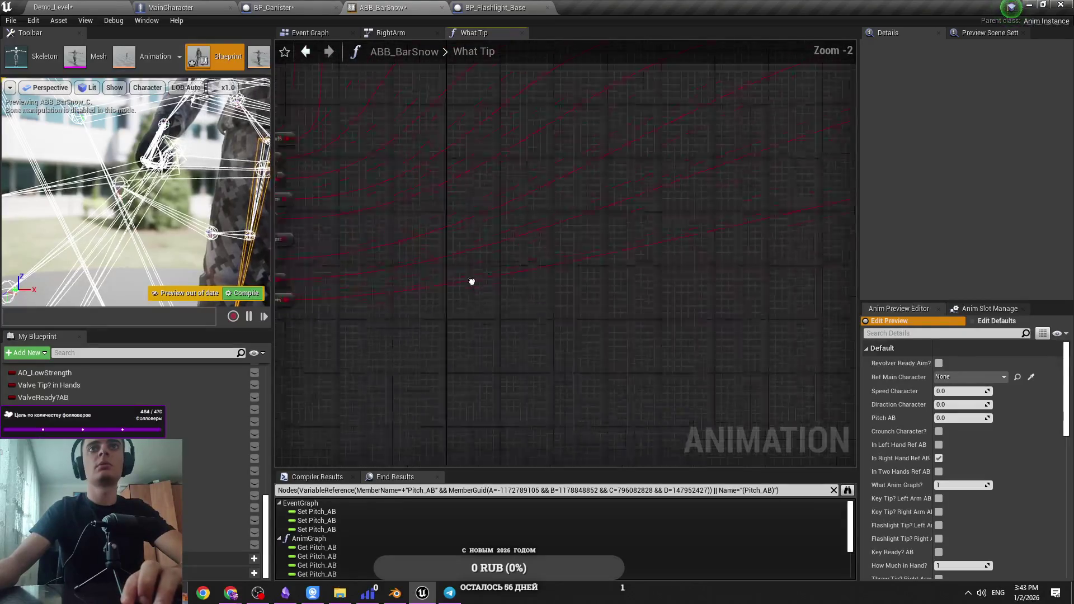
left_click_drag(668, 282, 458, 312)
scroll(458, 312, "down", 1)
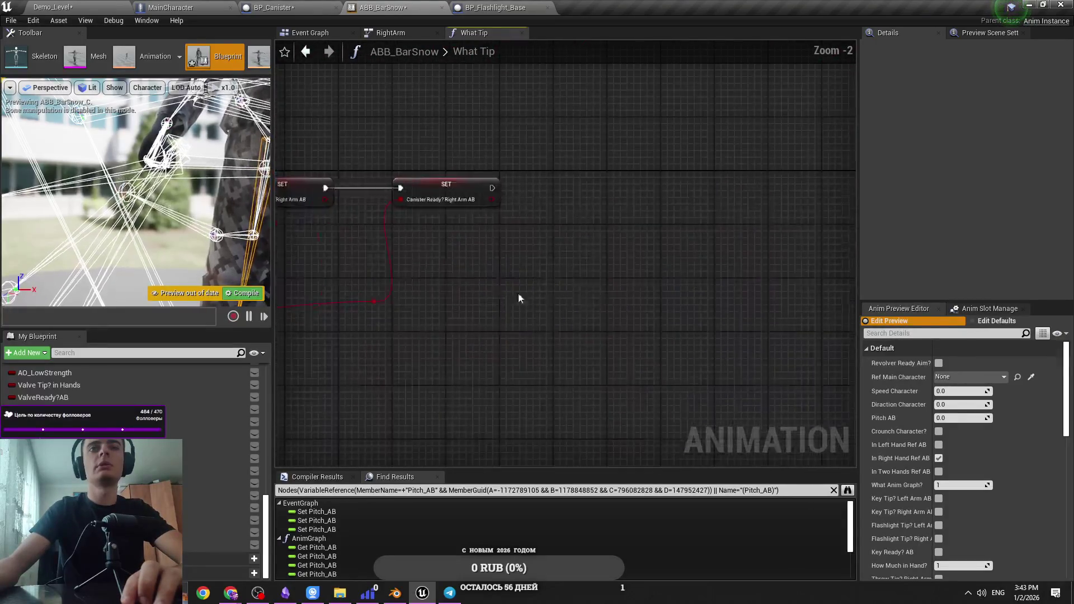
Compile ABB_BarSnow and check the Canister Ready? Right Arm AB setter
left_click(246, 294)
scroll(489, 240, "down", 4)
scroll(645, 300, "up", 5)
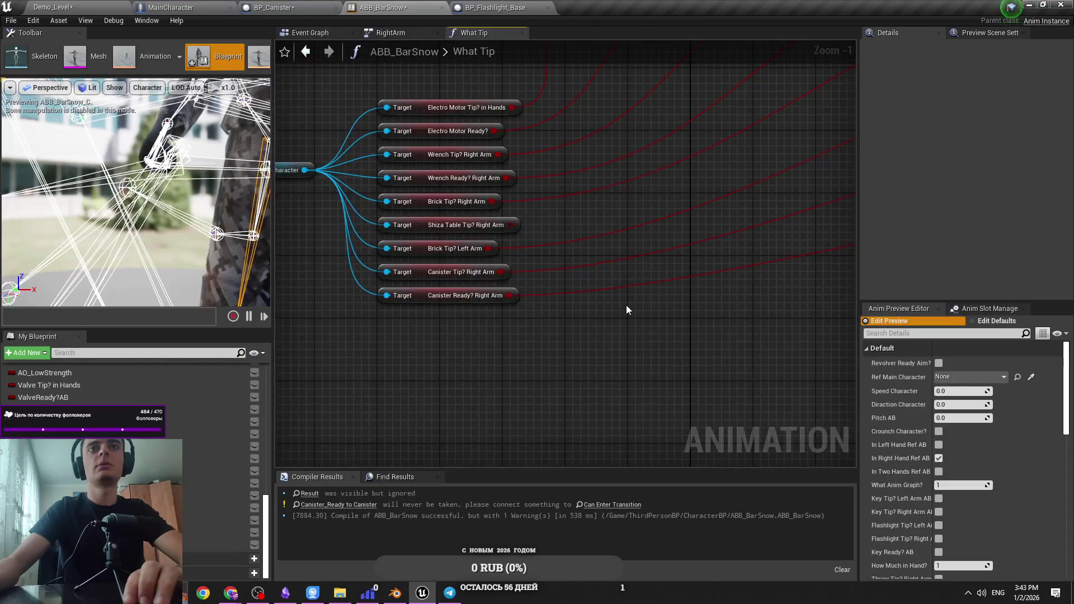
left_click_drag(626, 308, 489, 318)
scroll(489, 318, "up", 1)
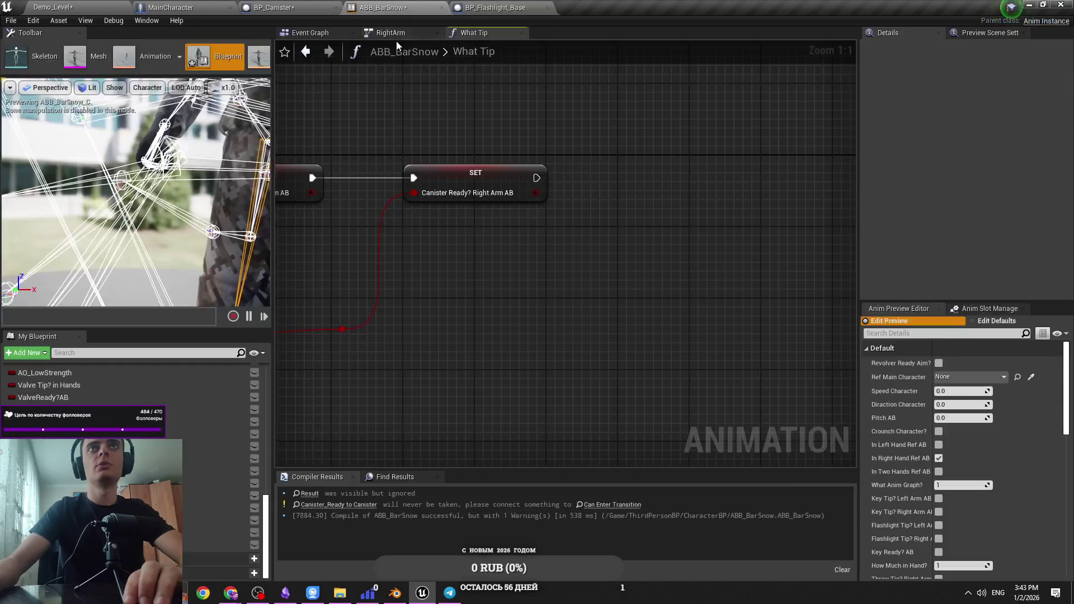
Drive the Canister_Ready to Canister rule with NOT Canister Ready? Right Arm AB into Can Enter Transition
left_click(395, 34)
scroll(559, 392, "up", 3)
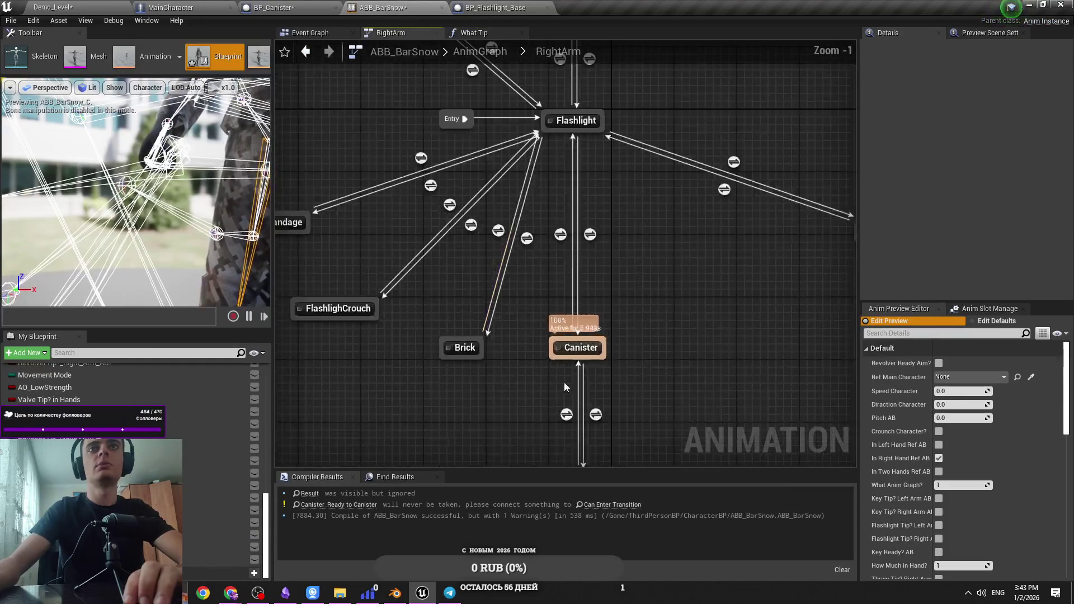
left_click(566, 413)
double_click(565, 413)
mouse_move(50, 437)
left_mouse_down()
mouse_move(630, 305)
mouse_move(353, 336)
left_mouse_up()
left_click(391, 343)
left_click_drag(458, 335, 521, 339)
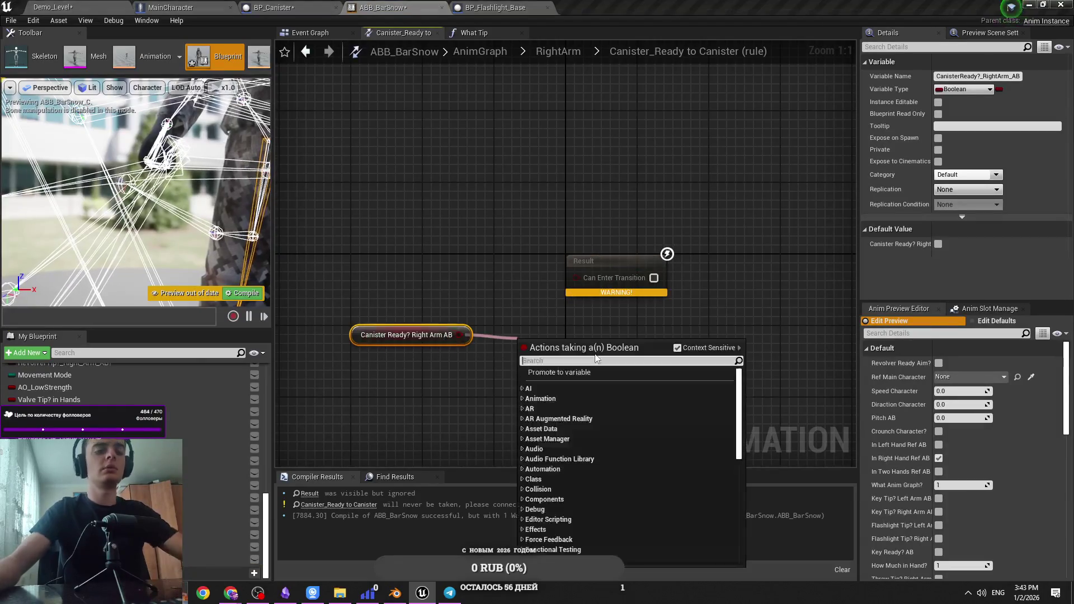
type("not")
key("Return")
mouse_move(591, 353)
left_mouse_down()
mouse_move(571, 353)
mouse_move(555, 335)
left_mouse_up()
left_click_drag(567, 327, 573, 278)
Reopen the Canister to Canister_Ready rule from RightArm, then go to the level editor
left_click(559, 51)
scroll(481, 259, "up", 3)
double_click(562, 313)
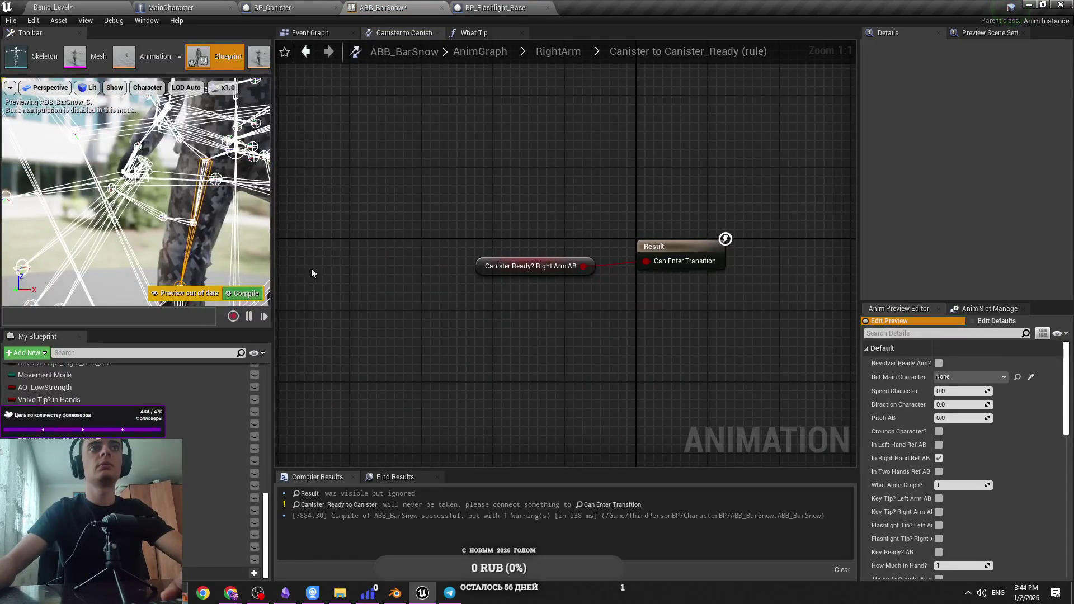
key("ctrl+Tab")
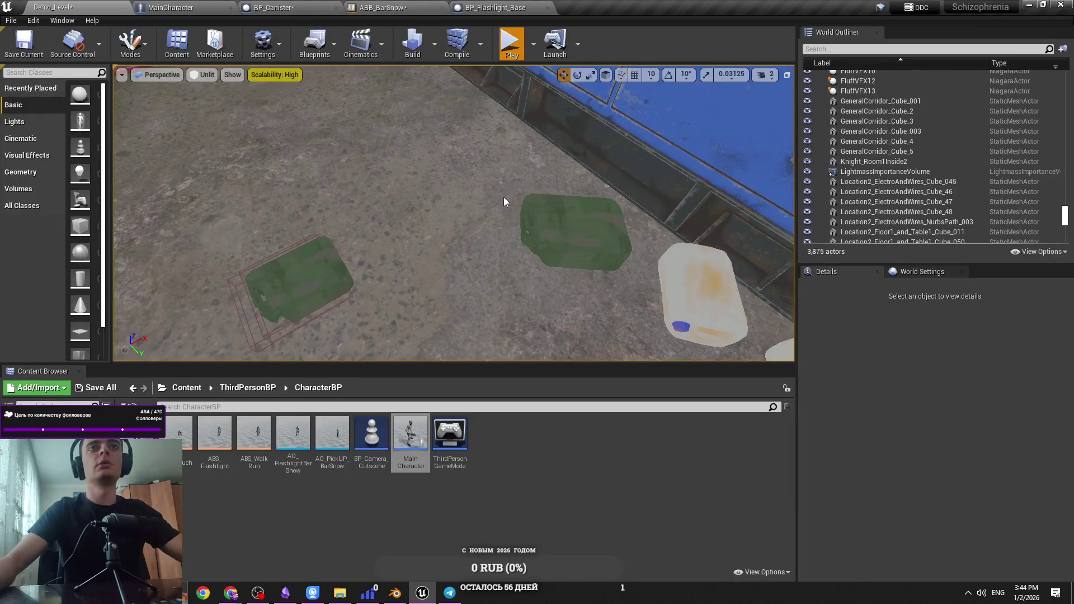
Play Demo_Level in the editor to test the canister behaviour, then stop the session
key("alt+p")
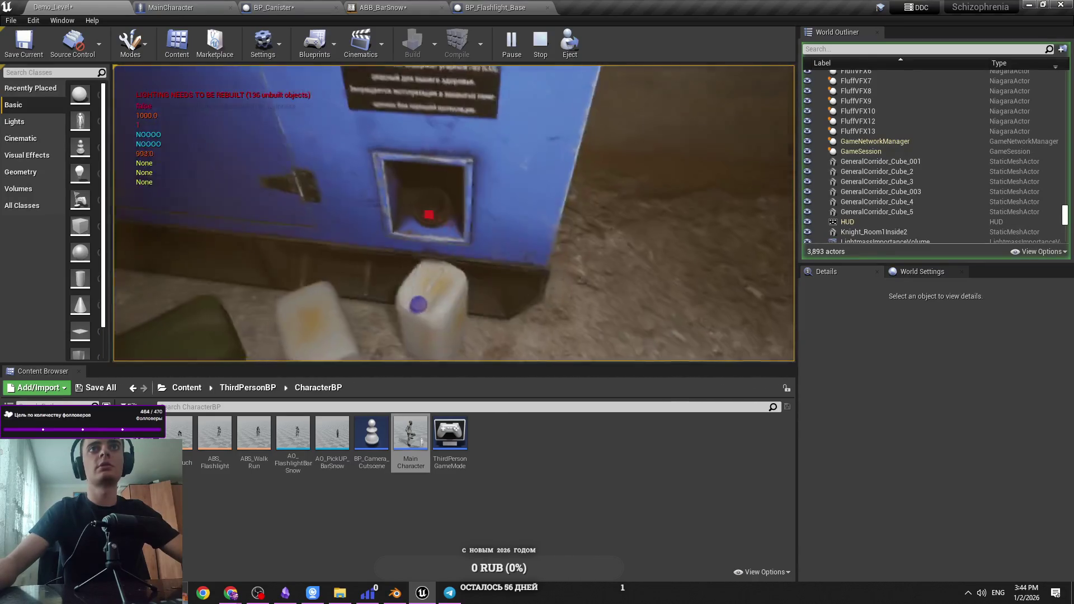
key("shift+F1")
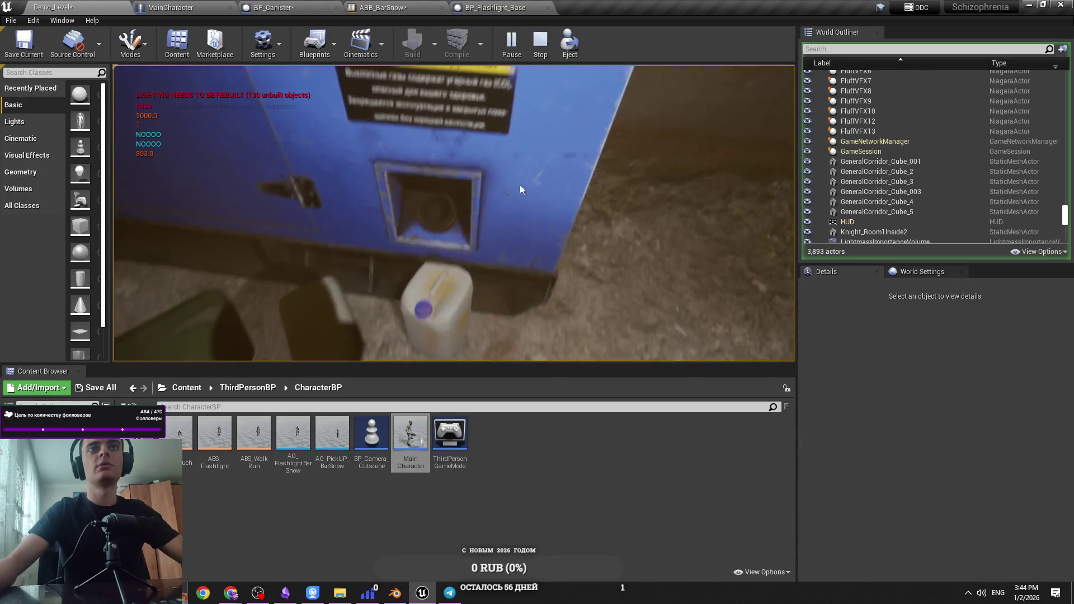
key("Escape")
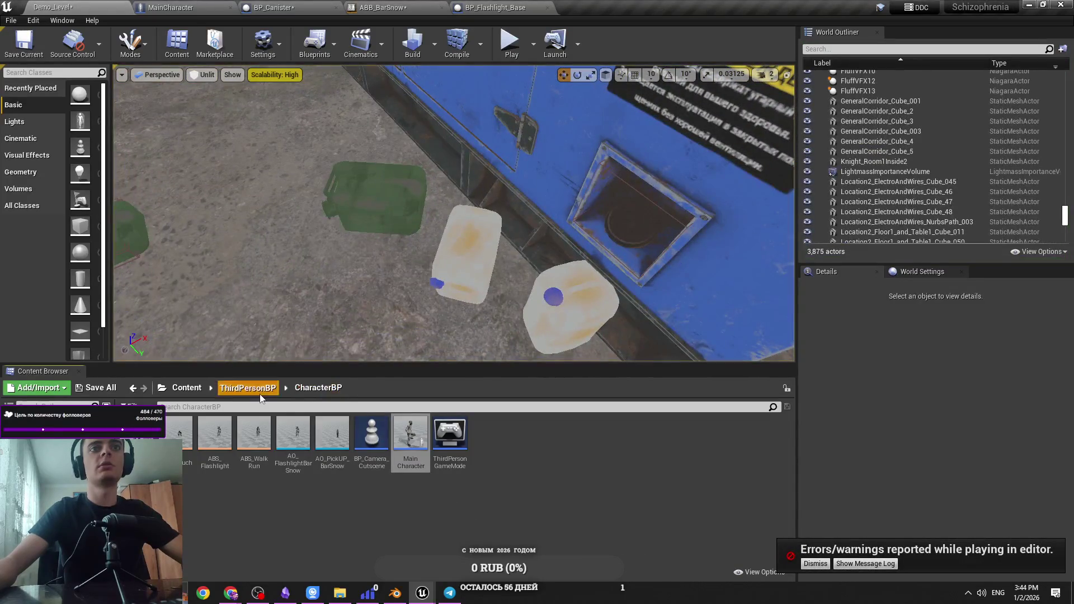
Browse the Content Browser to the AnimationsBarSnow/Items folder
left_click(261, 395)
double_click(216, 436)
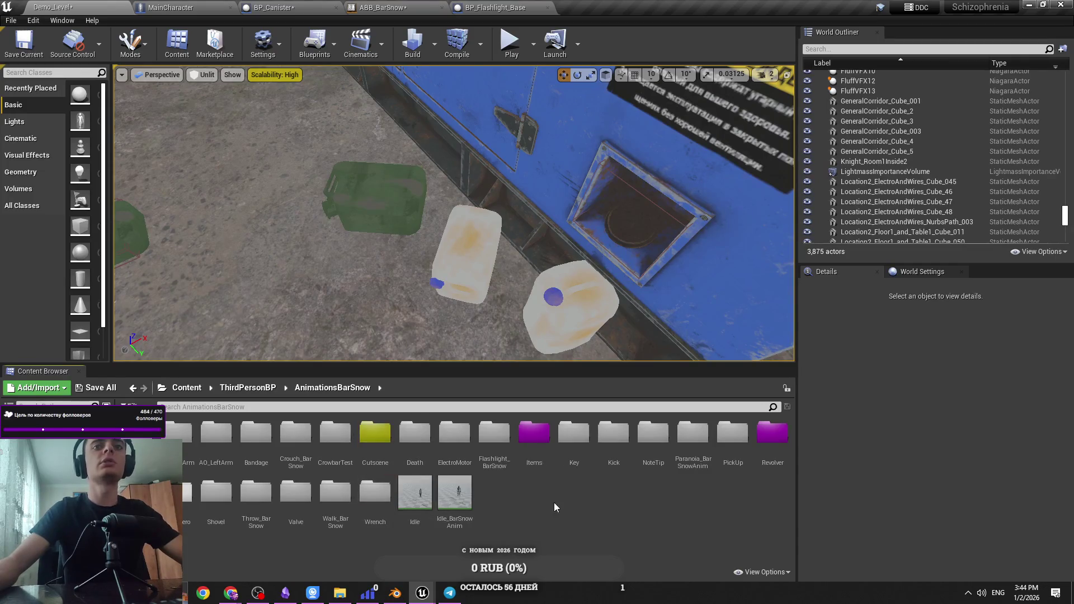
double_click(534, 437)
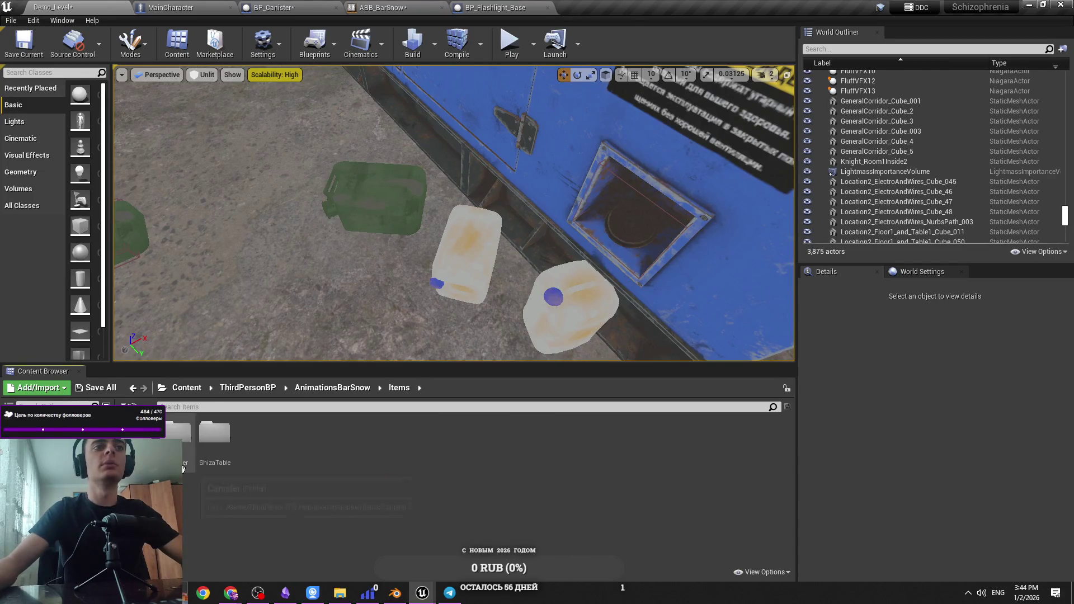
right_click(183, 491)
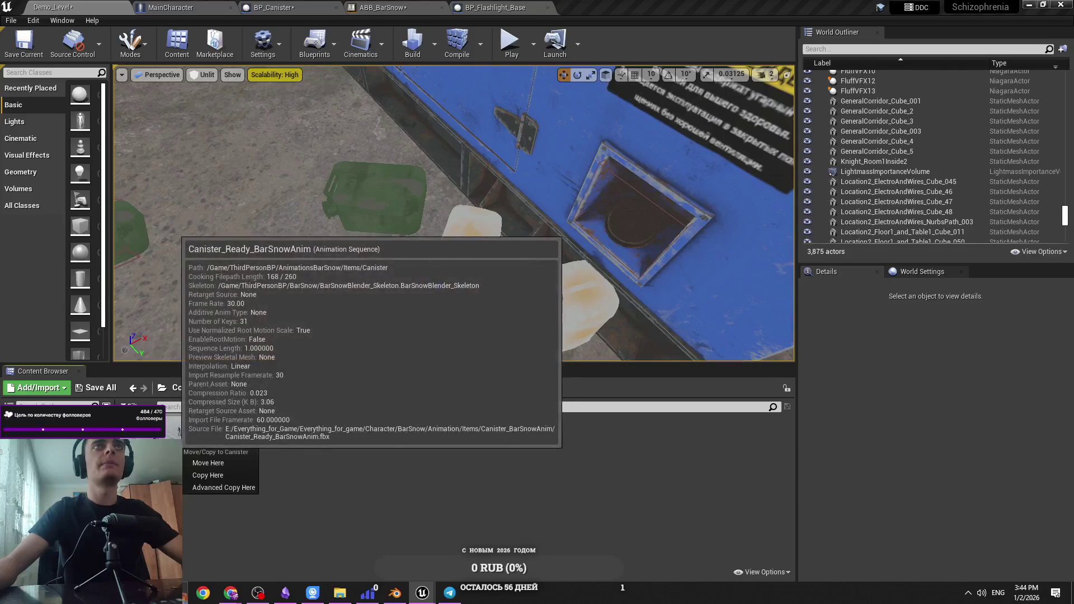
Place Canister_Ready_BarSnowAnim in the Canister_Ready state, wired to the output pose, then view BP_Canister's Event Graph
left_click(383, 7)
left_click(558, 51)
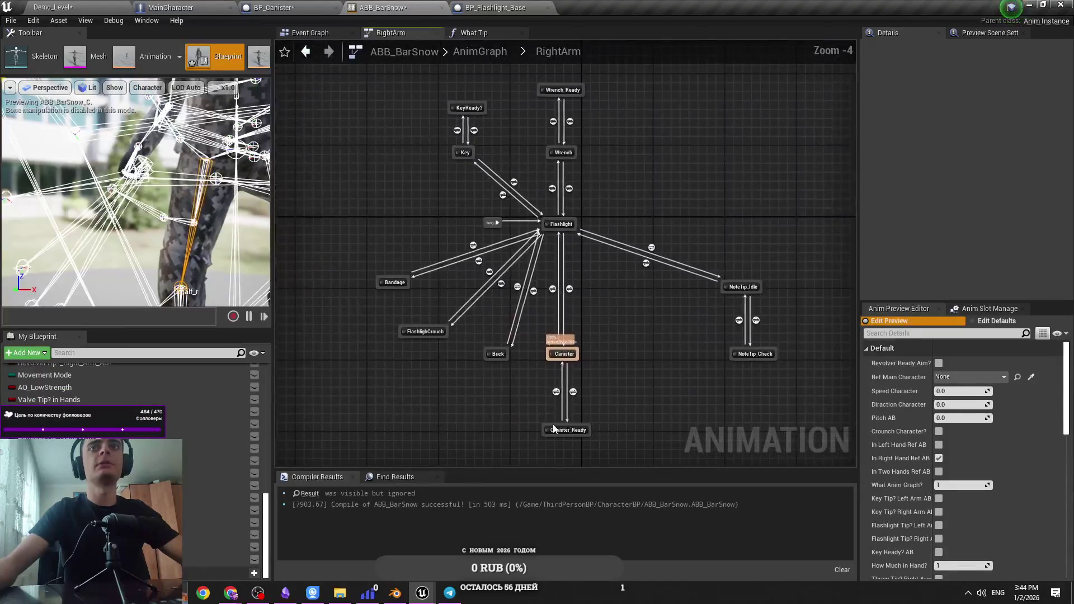
double_click(561, 352)
left_click(93, 5)
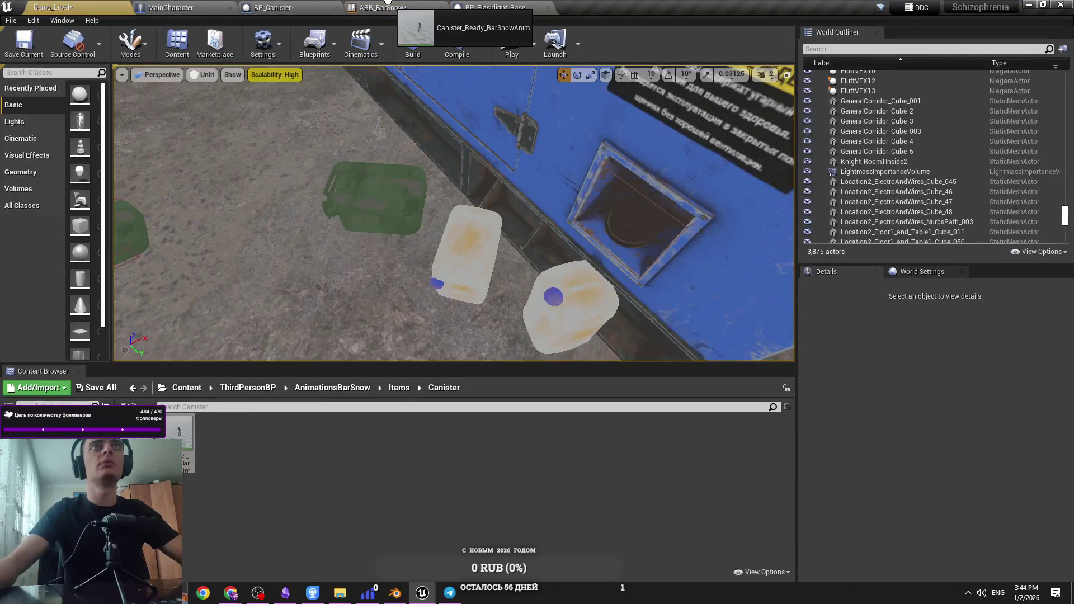
mouse_move(386, 4)
left_mouse_down()
mouse_move(492, 319)
mouse_move(519, 303)
mouse_move(618, 303)
mouse_move(556, 302)
left_mouse_up()
left_click_drag(545, 289, 576, 279)
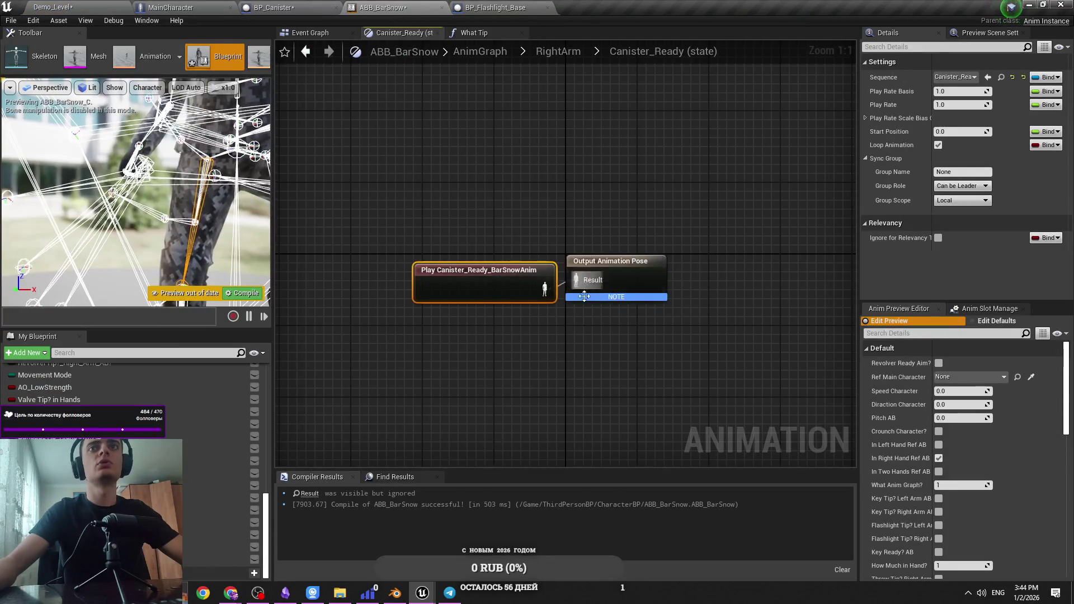
left_click(447, 168)
left_click(280, 8)
left_click(396, 83)
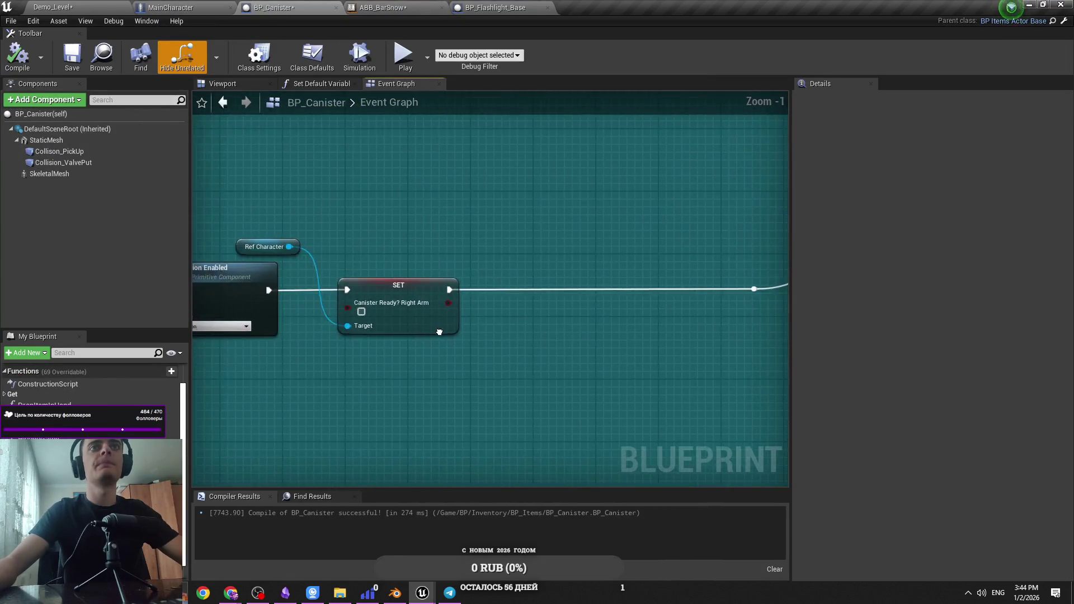
Run a quick Play-in-Editor test of Demo_Level and stop it
scroll(580, 283, "down", 2)
scroll(580, 286, "down", 2)
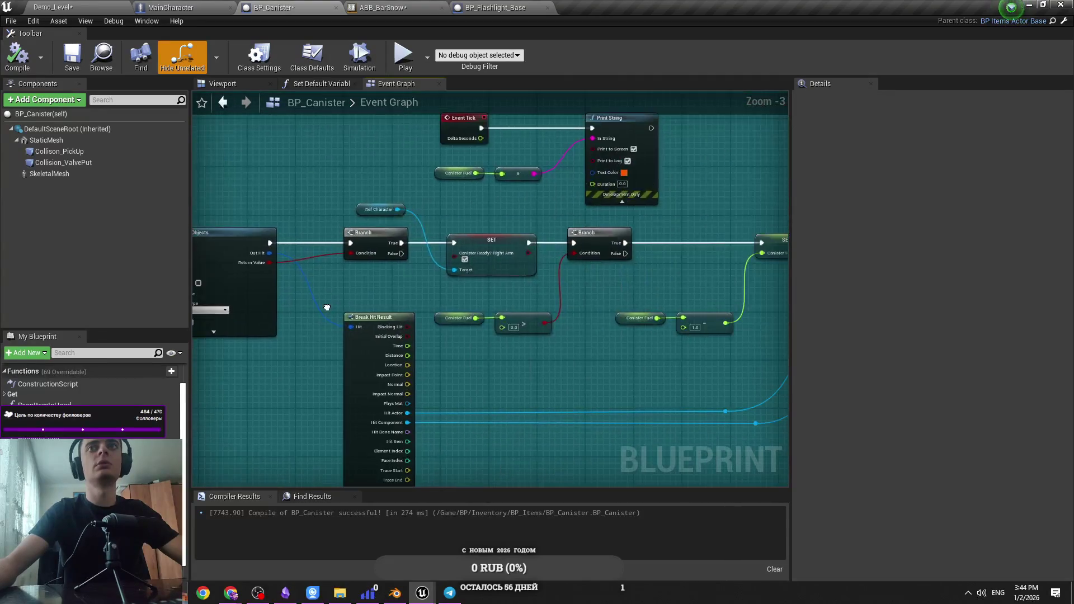
left_click(53, 7)
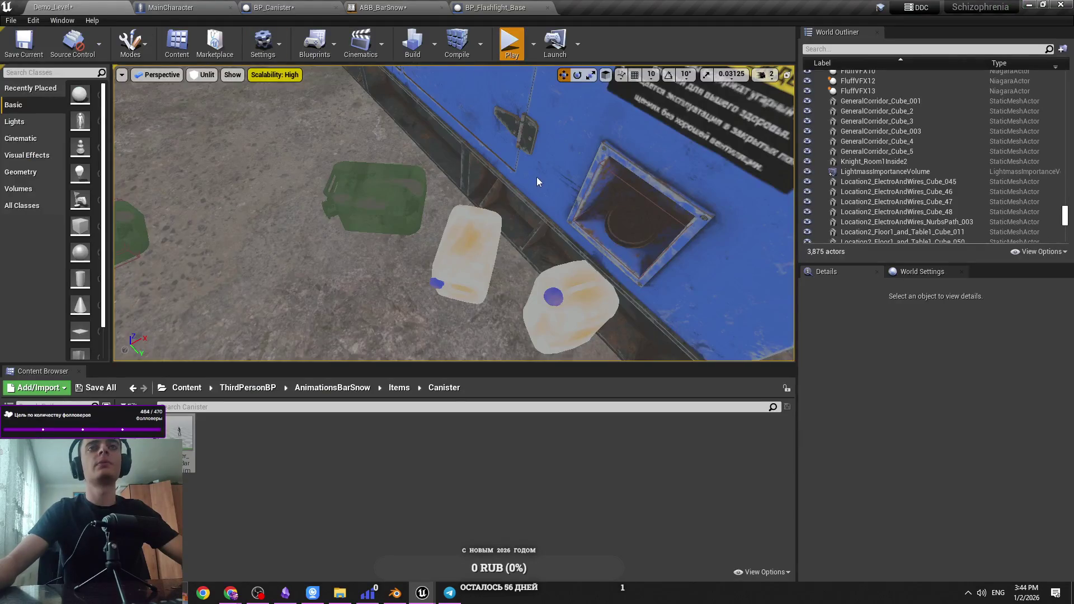
left_click(511, 43)
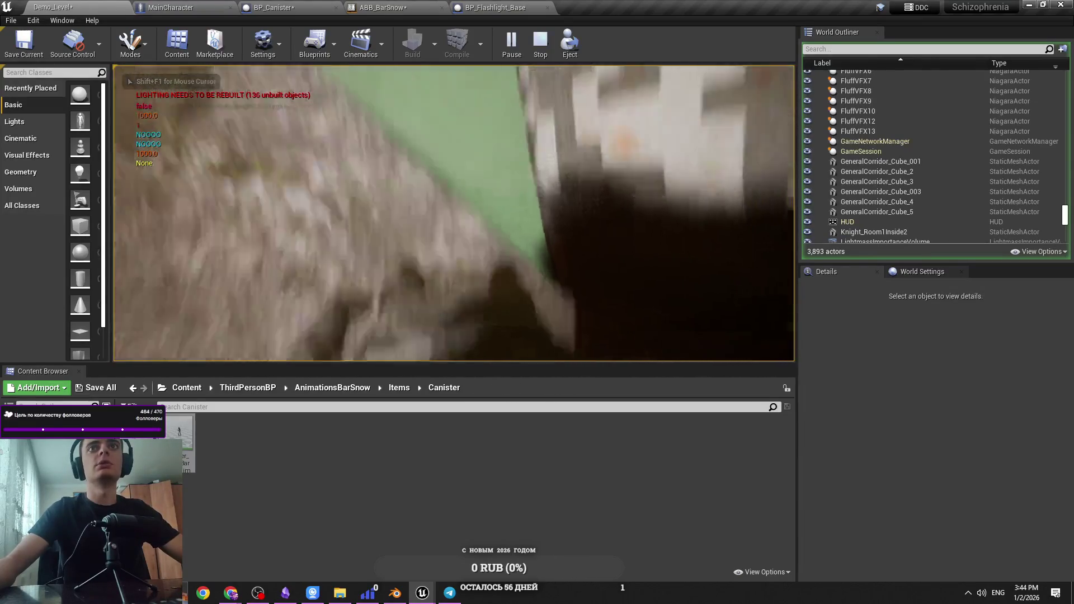
key("Escape")
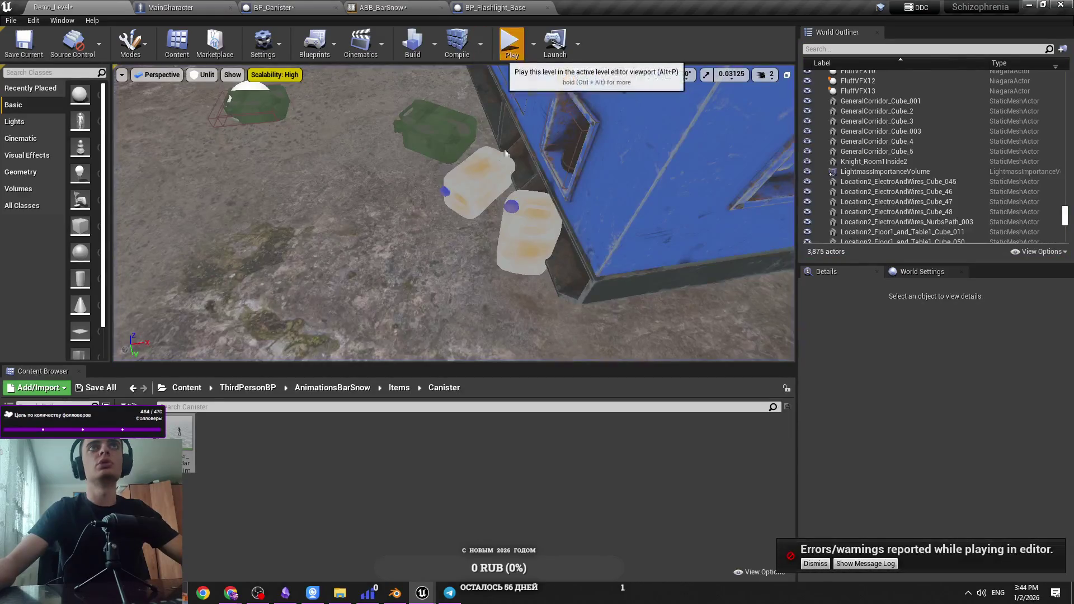
Play Demo_Level again, toggle wireframe and lit views, stop, and return to BP_Canister's Event Graph
key("alt+p")
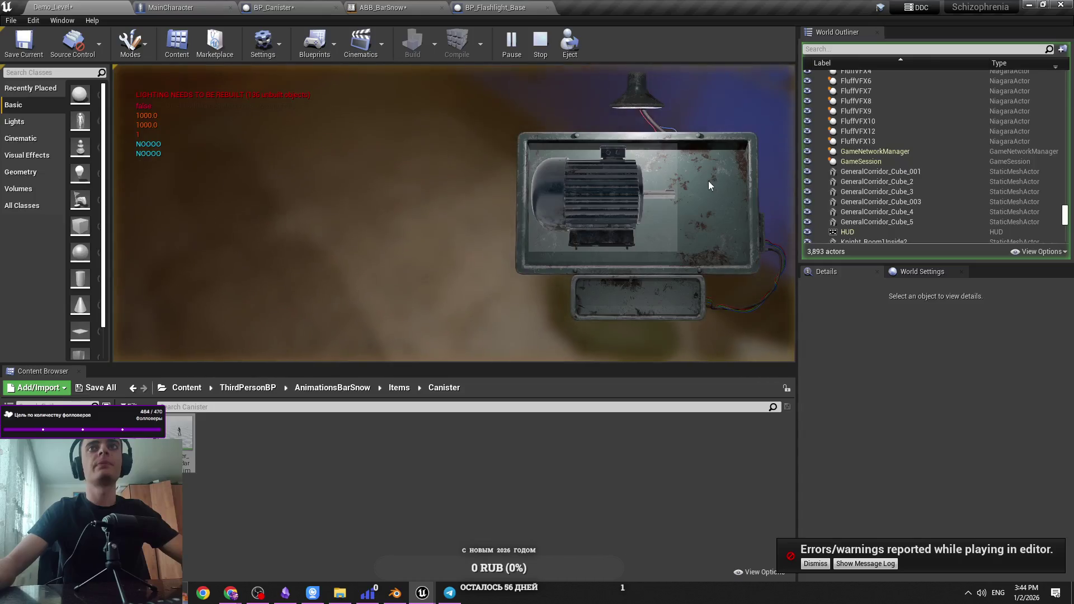
left_click(709, 180)
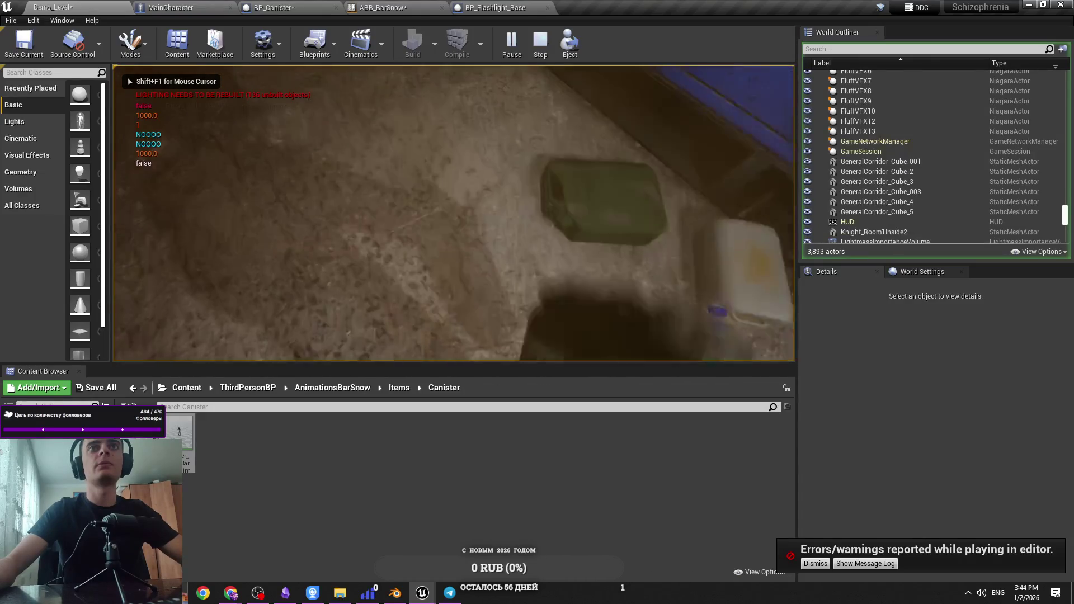
key("F1")
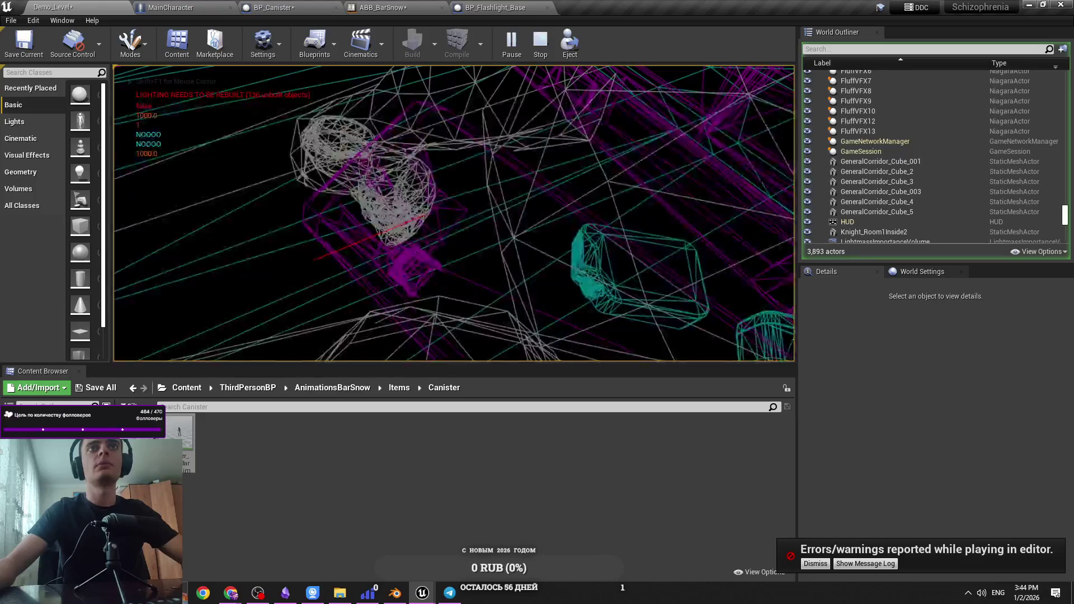
key("F3")
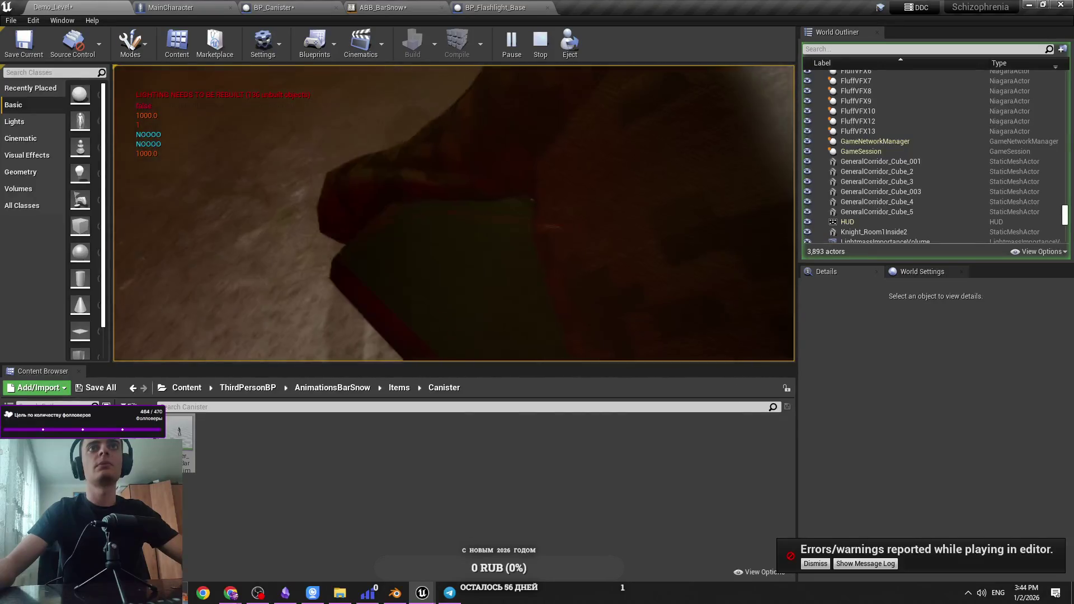
key("Escape")
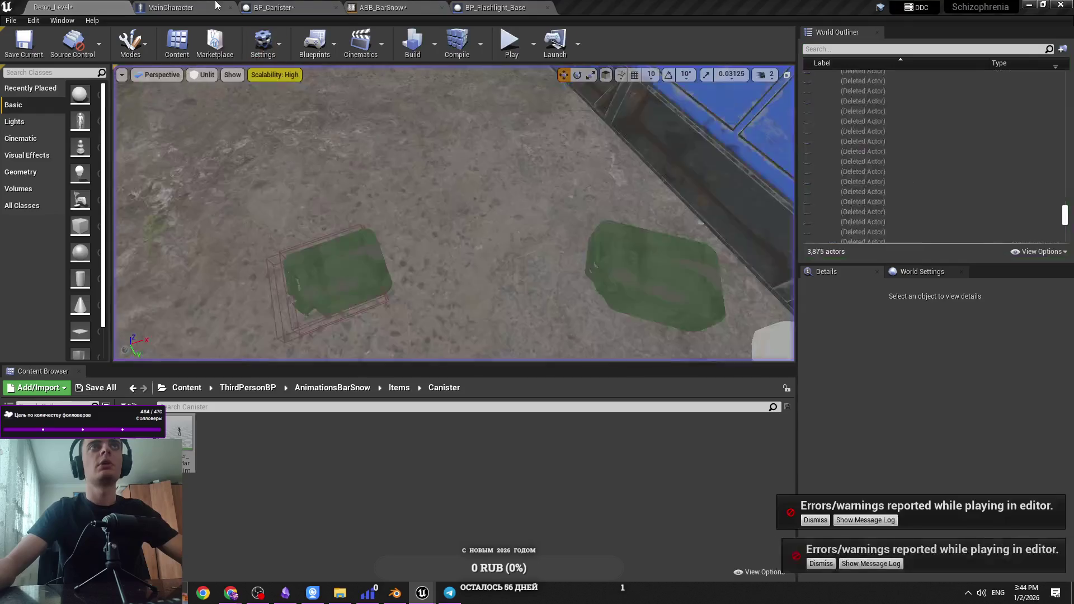
left_click(171, 7)
left_click(284, 5)
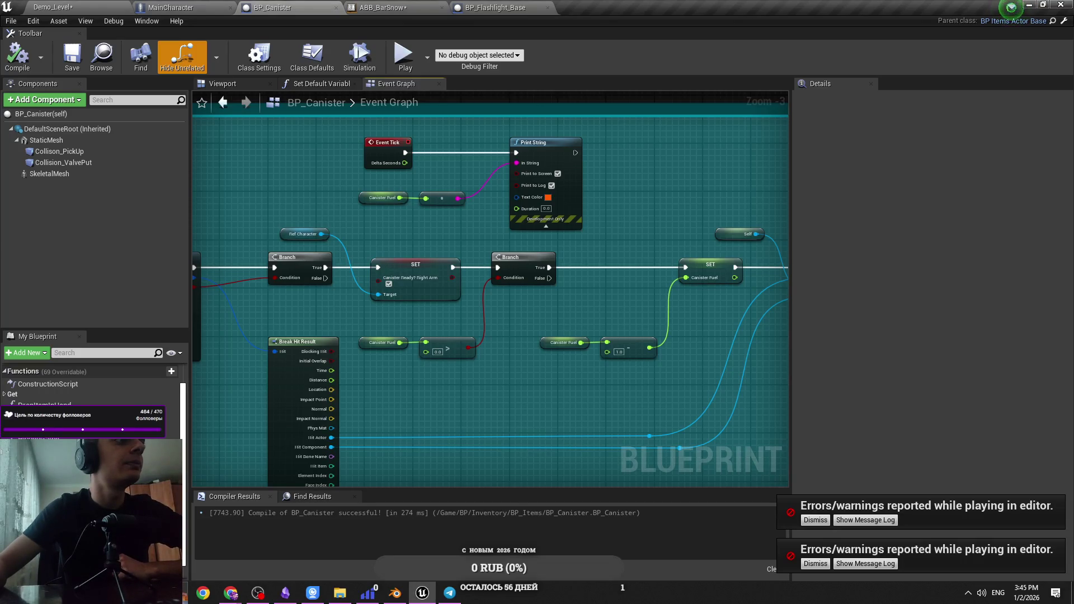
Dismiss both 'Errors/warnings reported while playing in editor' notifications over the BP_Canister graph
key("alt+Tab")
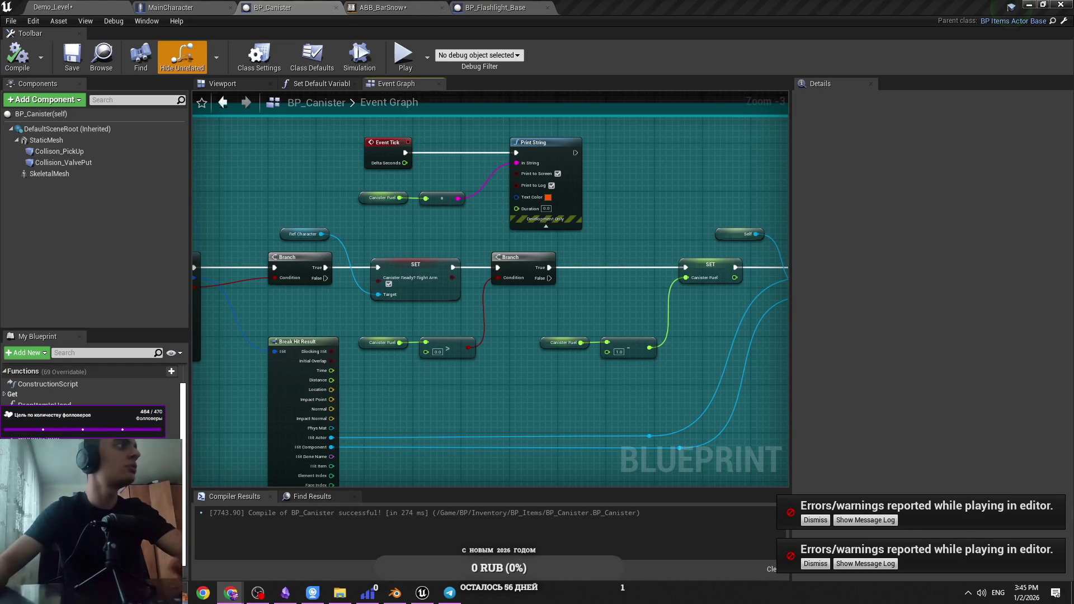
key("alt+shift")
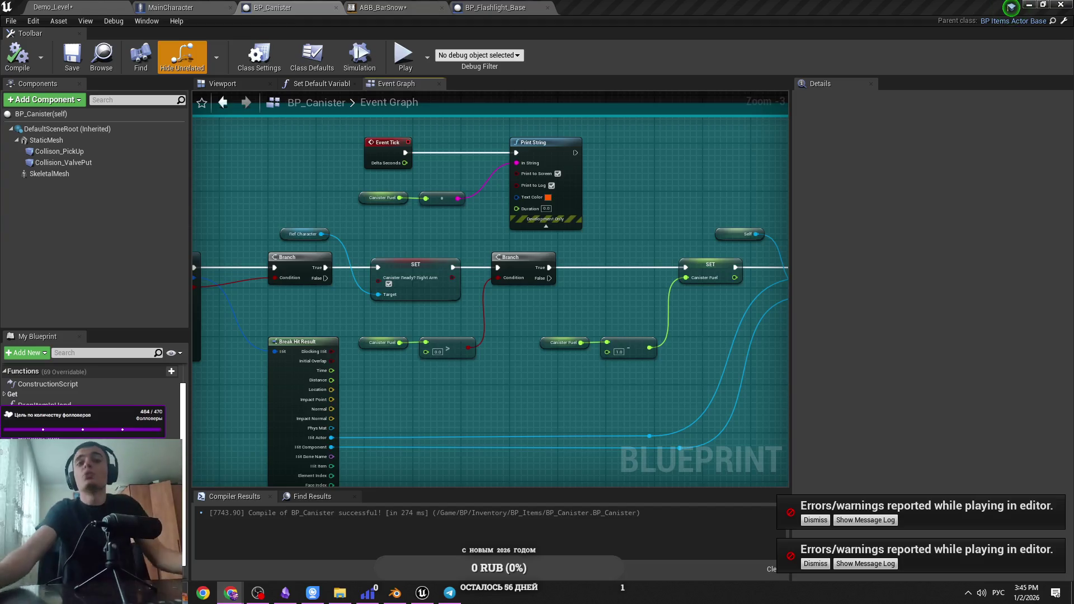
left_click(815, 520)
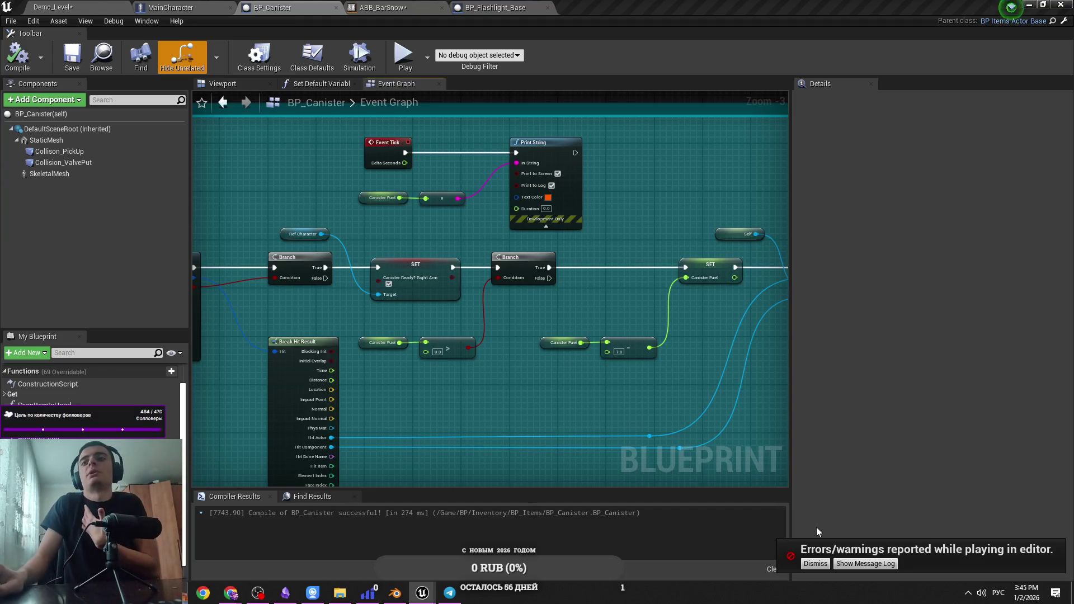
left_click(815, 564)
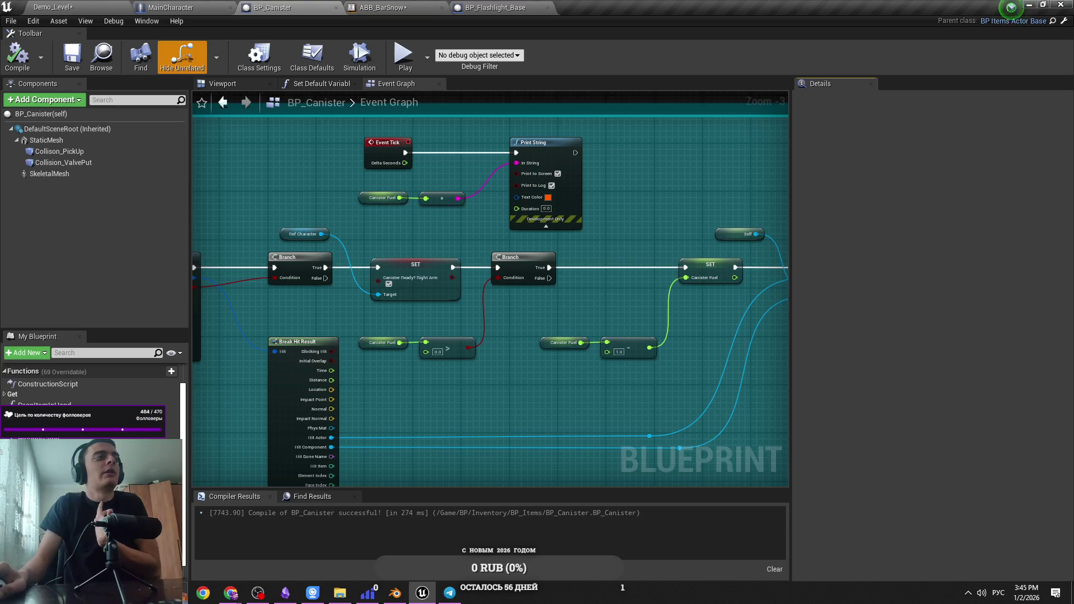
key("alt+Tab")
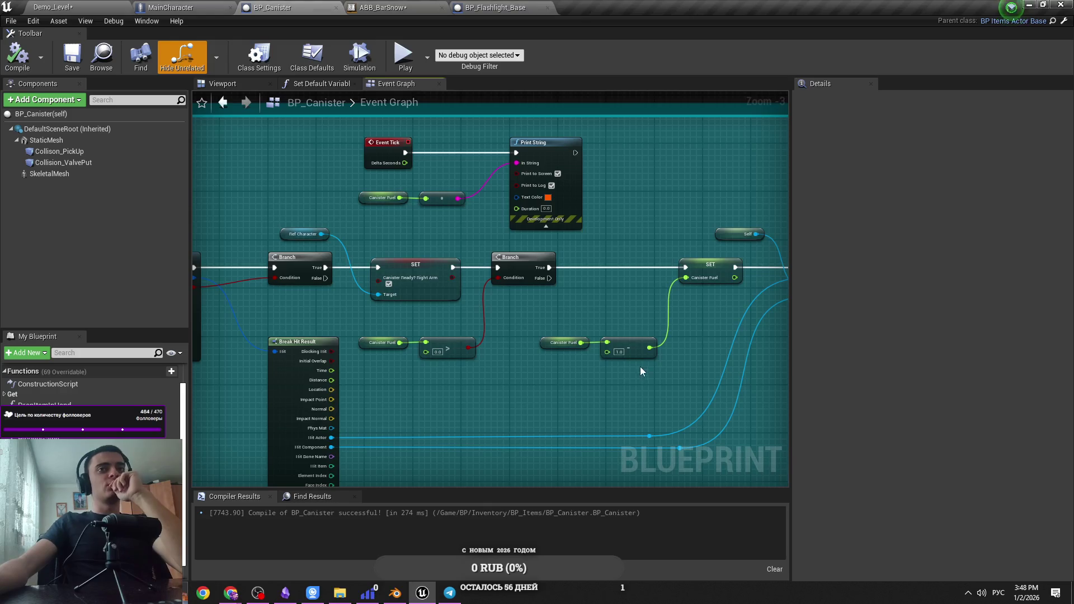
Inspect the SET Canister_Fuel node's settings next to the Clamp Interactive node
left_click_drag(640, 367, 479, 298)
scroll(535, 280, "up", 1)
left_click(532, 249)
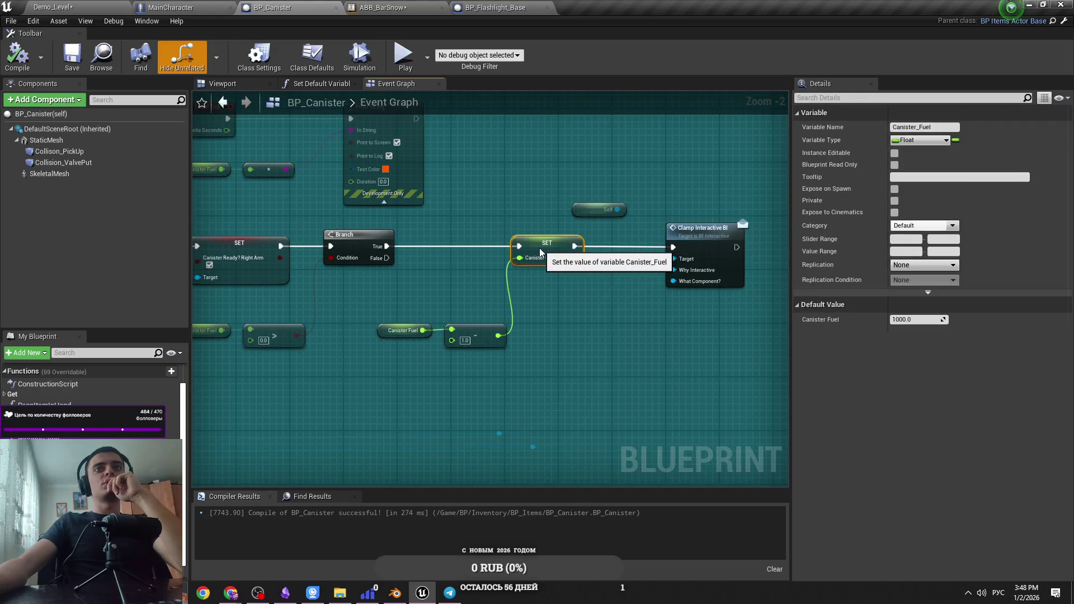
left_click(492, 302)
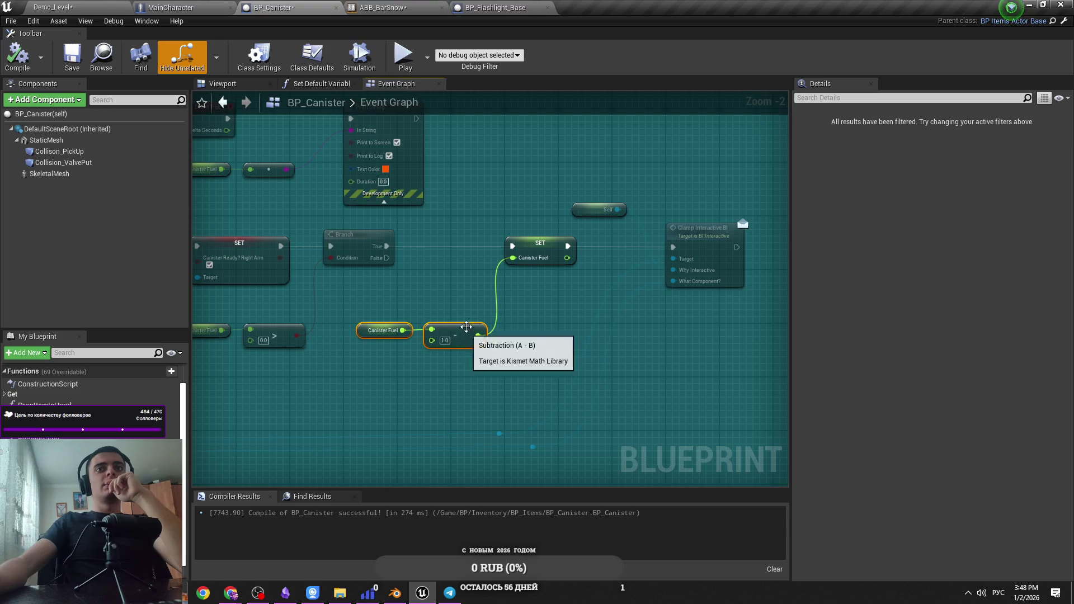
Review the Event Tick and branch fuel logic, then bring up BP_Flashlight_Base's event graph
left_click_drag(353, 300, 454, 301)
left_click_drag(336, 295, 482, 343)
scroll(481, 343, "up", 1)
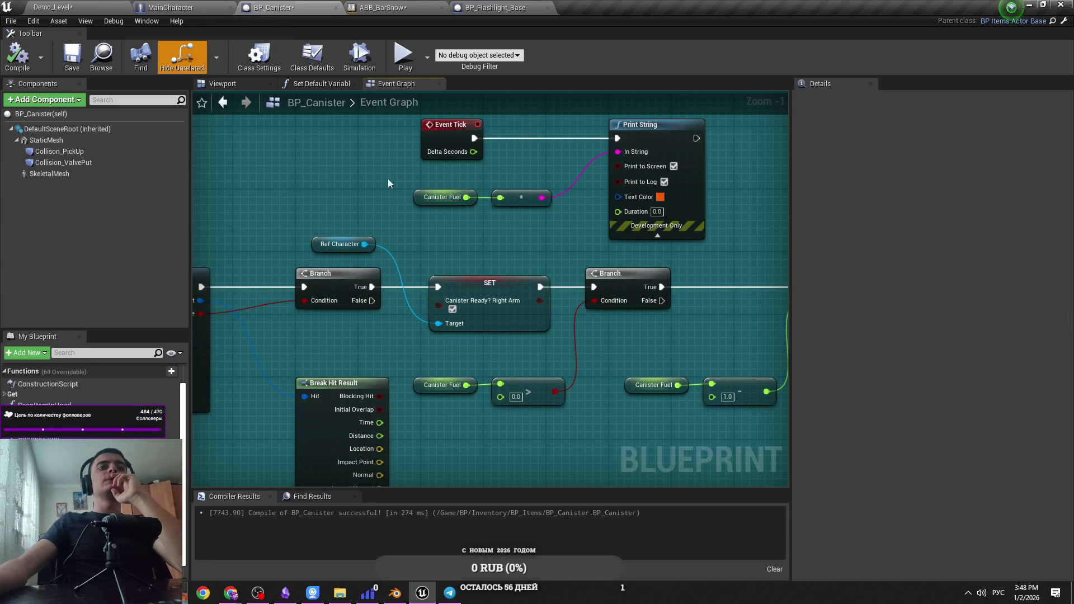
left_click(379, 5)
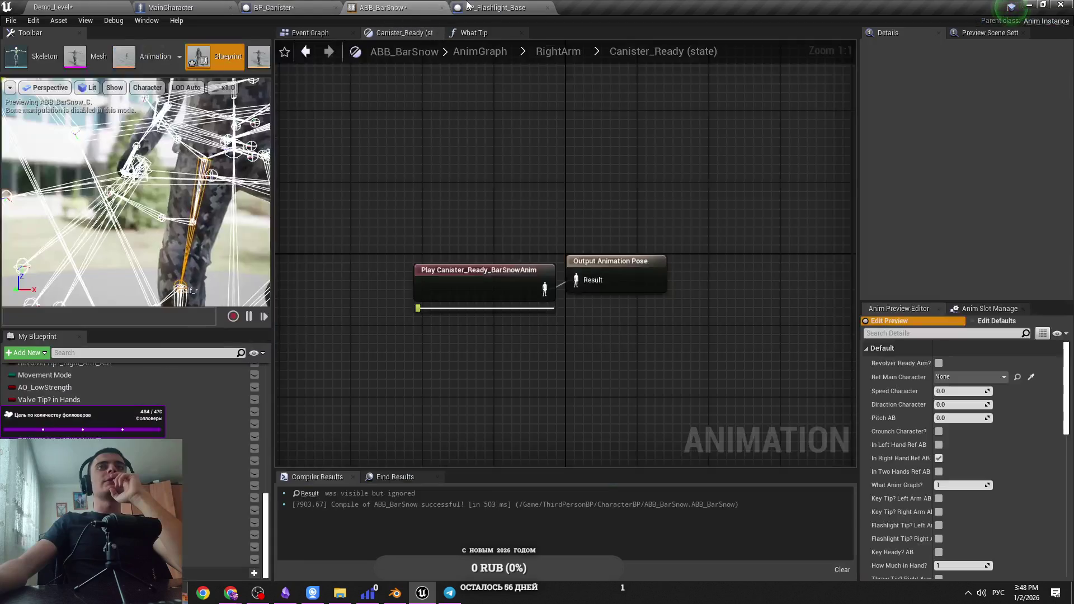
left_click(468, 5)
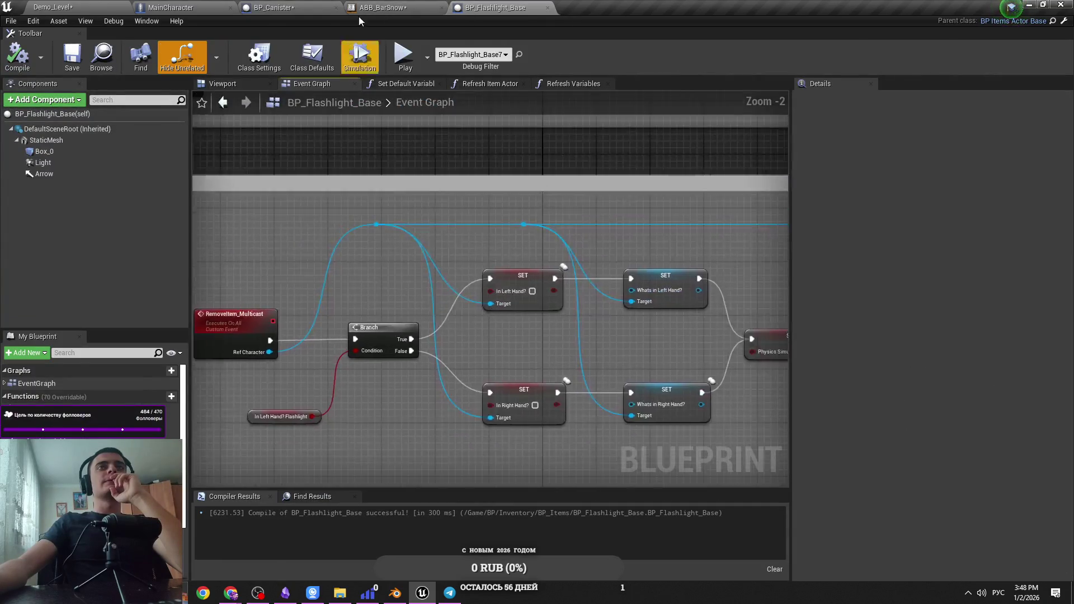
In ABB_BarSnow's What Tip function graph, view the two SET nodes and remove a stray reroute point
left_click(359, 7)
left_click(305, 5)
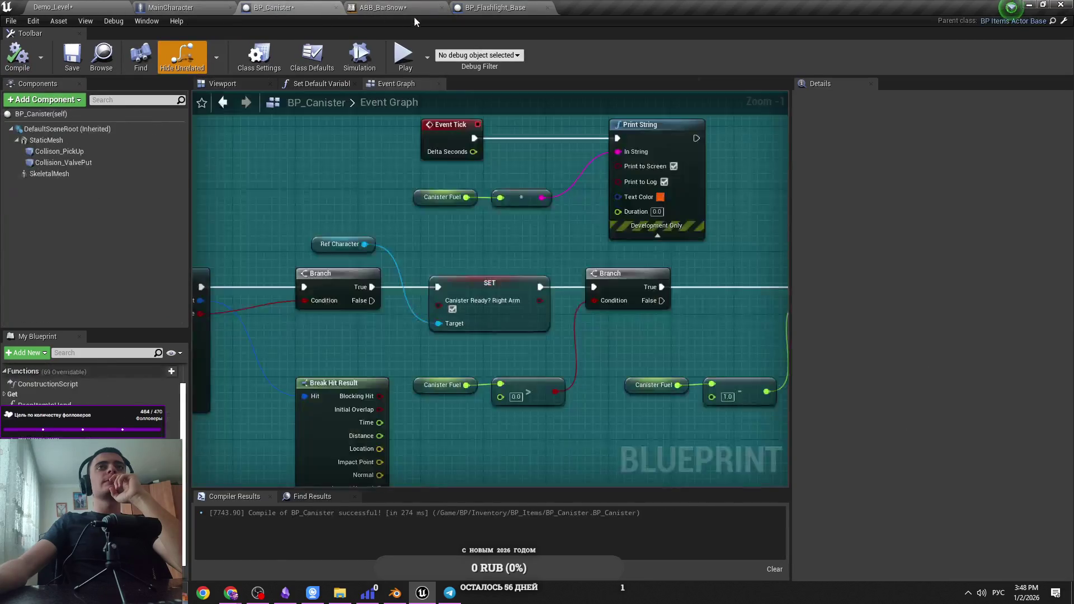
left_click(413, 8)
left_click(492, 33)
scroll(501, 153, "down", 3)
left_click_drag(501, 153, 552, 374)
scroll(552, 374, "up", 3)
double_click(473, 365)
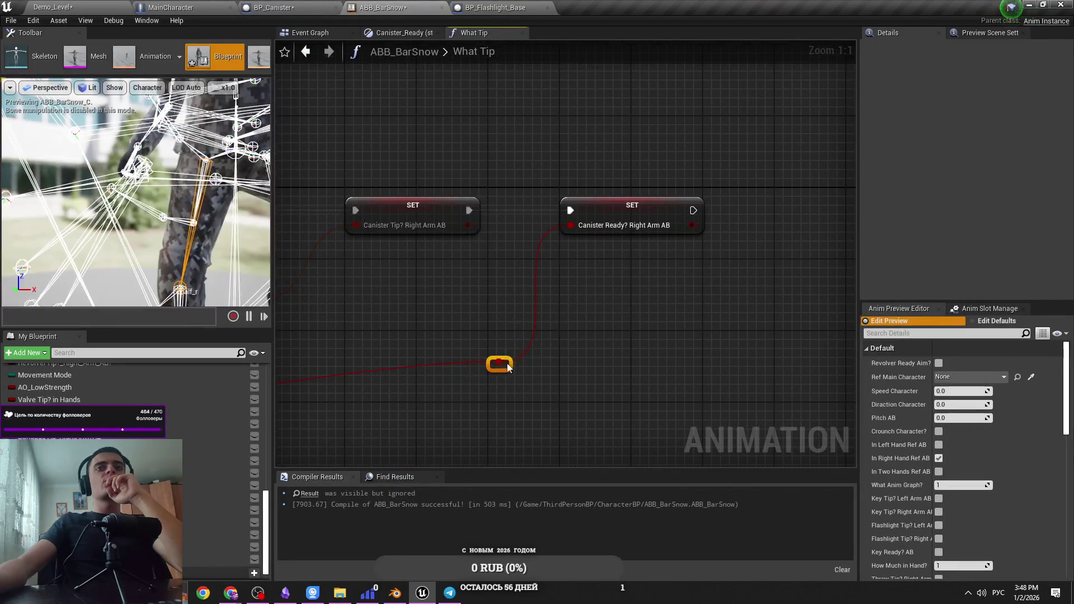
key("Delete")
Move the Play Canister_Ready node left and inspect the Canister_Ready?_RightArm variable settings
left_click(400, 33)
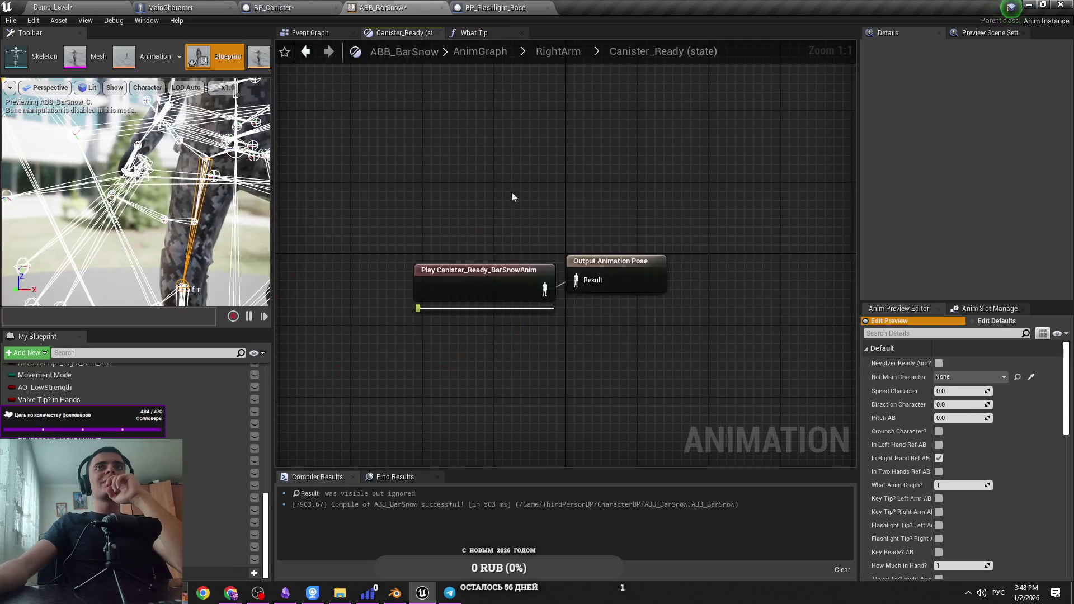
mouse_move(510, 275)
left_mouse_down()
mouse_move(492, 261)
mouse_move(411, 256)
left_mouse_up()
key("ctrl+Tab")
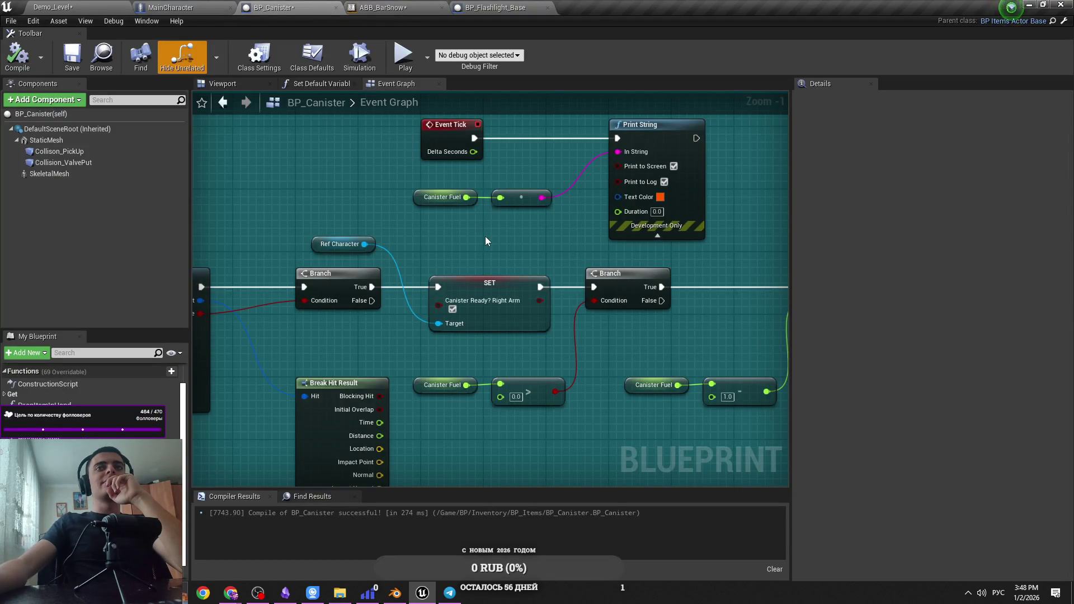
scroll(485, 237, "down", 2)
mouse_move(341, 301)
left_mouse_down()
mouse_move(652, 305)
mouse_move(542, 283)
mouse_move(576, 284)
mouse_move(376, 302)
left_mouse_up()
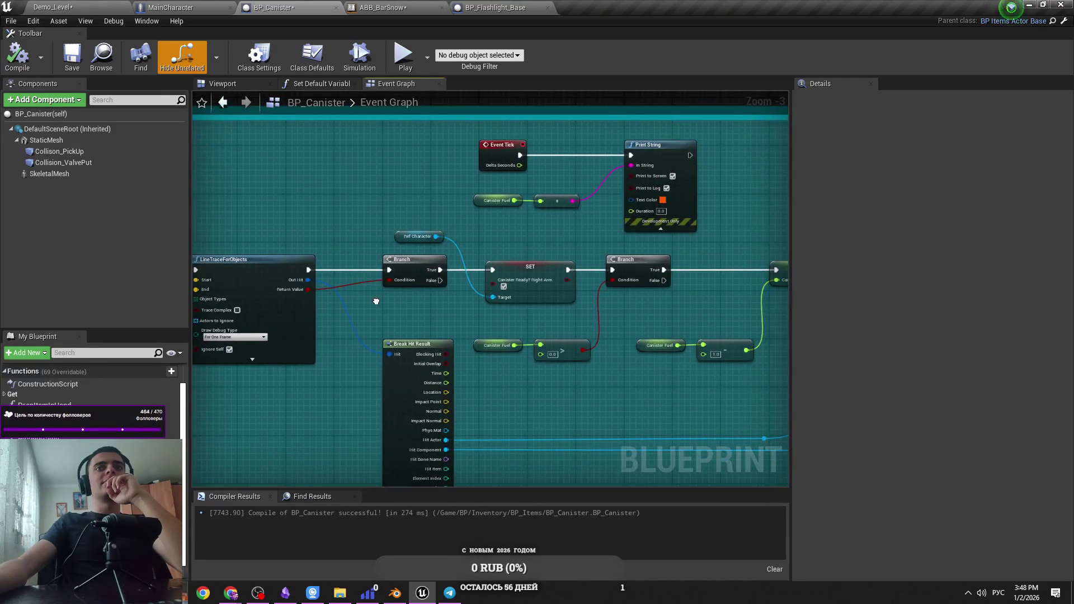
key("ctrl+Tab")
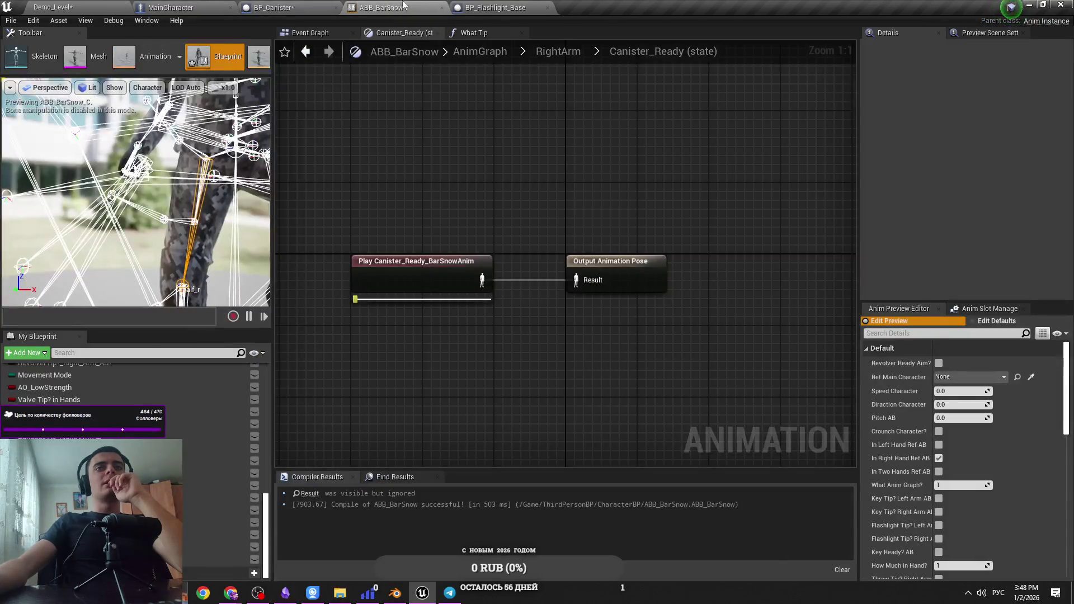
key("ctrl+Tab")
key("ctrl+Tab")
key("ctrl+Tab")
key("ctrl+Tab")
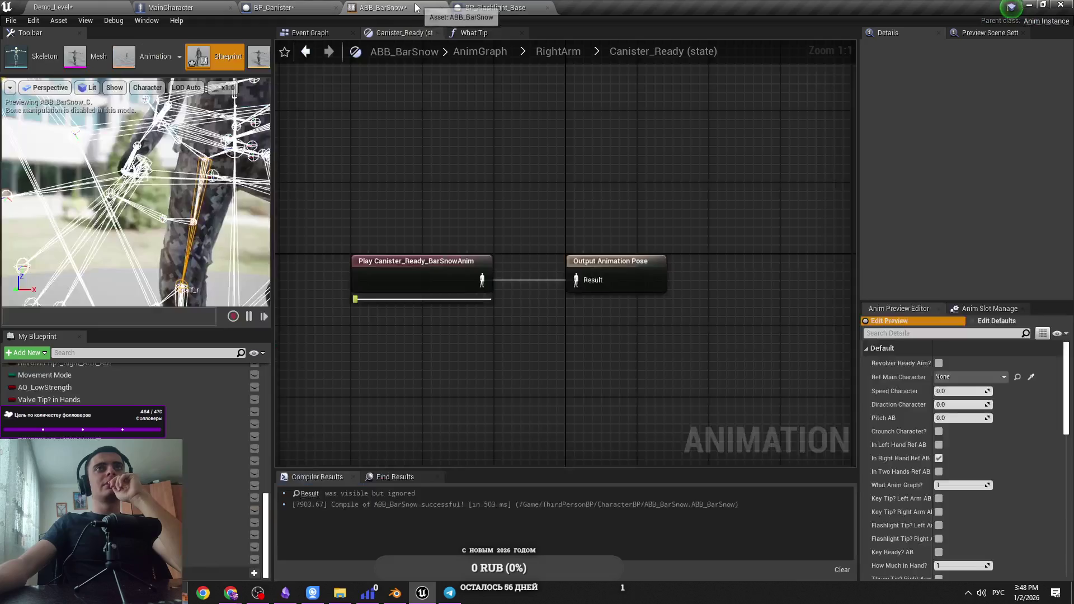
scroll(90, 386, "down", 5)
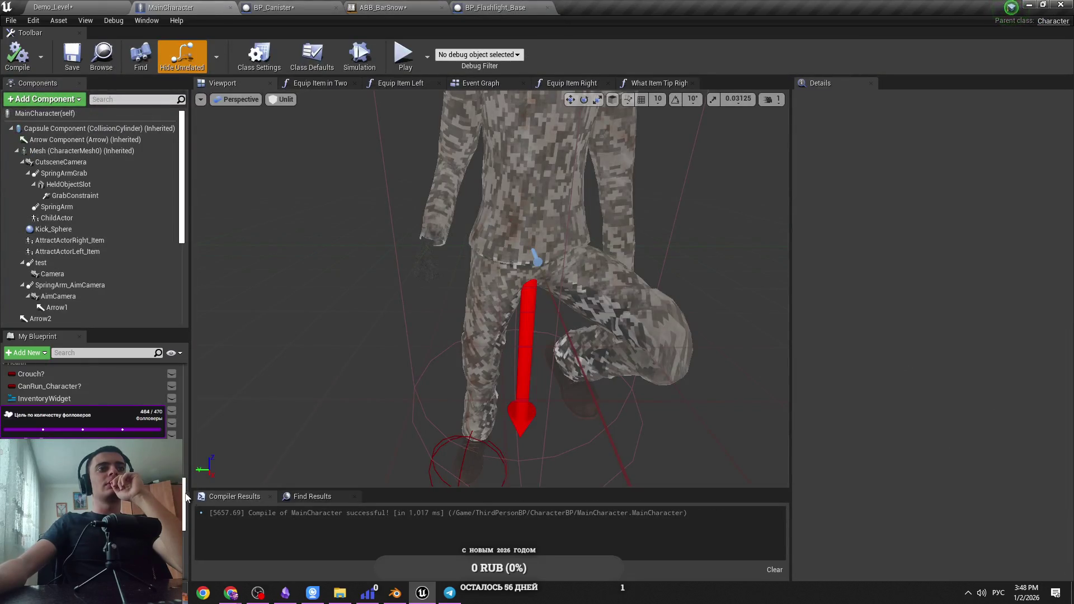
left_click_drag(185, 547, 183, 481)
left_click(67, 400)
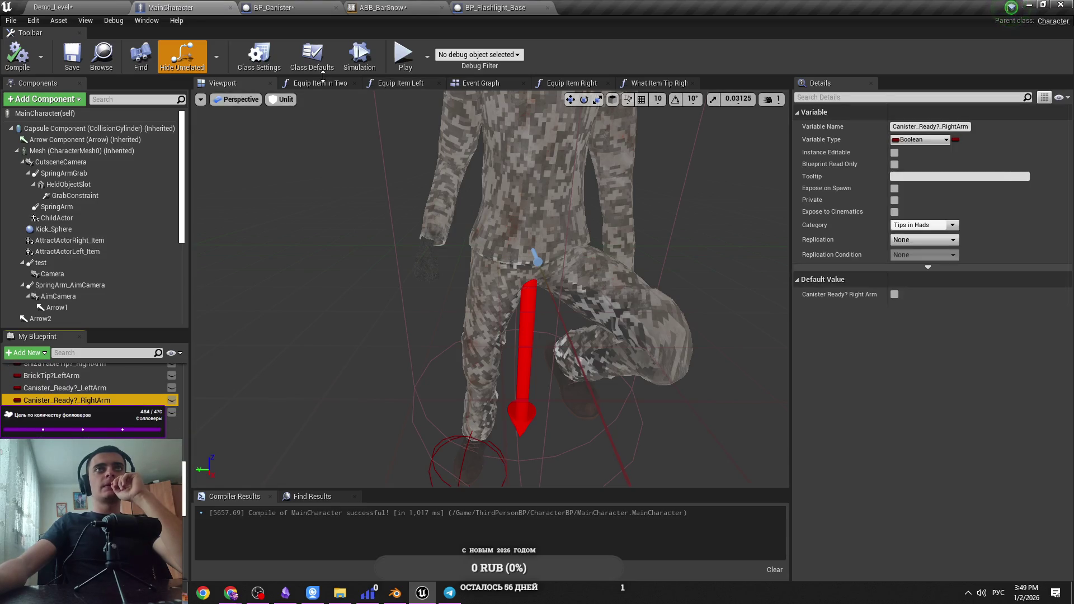
Compare the Canister_Ready state graph with the What Tip function graph in ABB_BarSnow
left_click(375, 7)
left_click(332, 5)
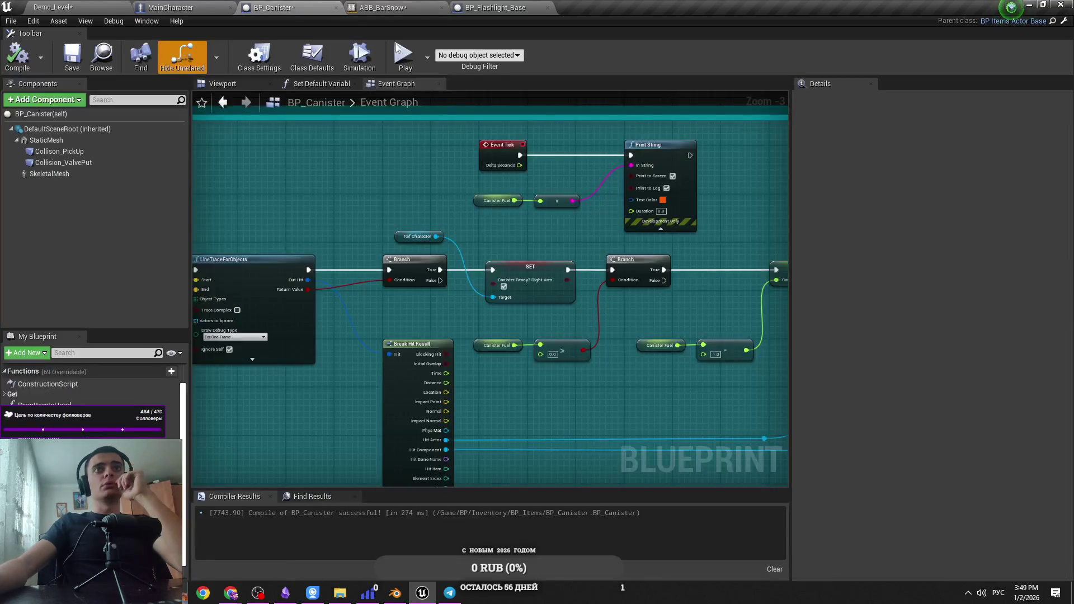
scroll(676, 177, "up", 2)
left_click(380, 7)
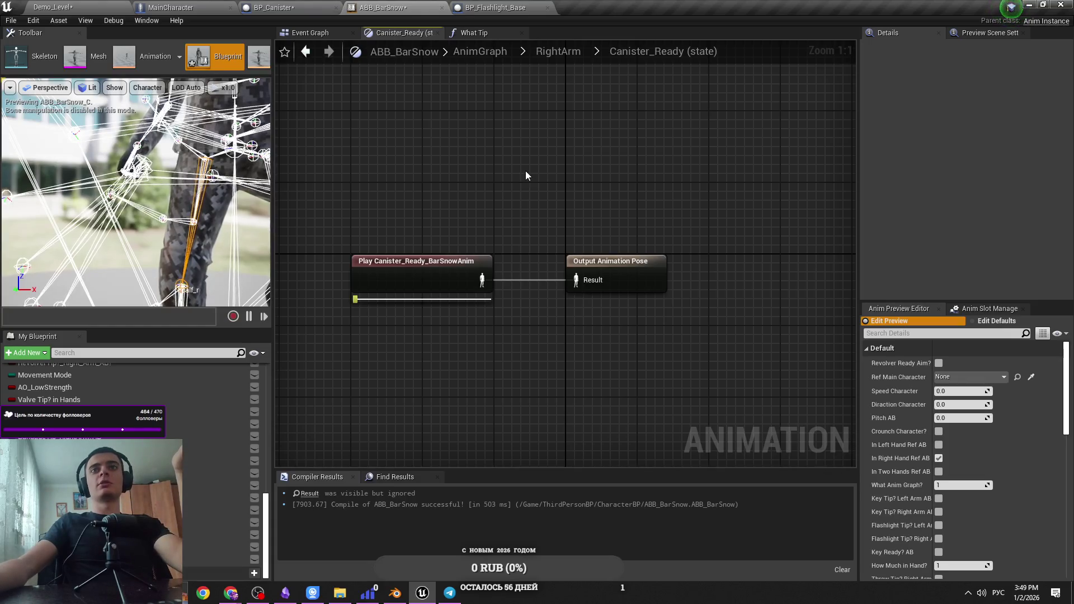
key("ctrl+a")
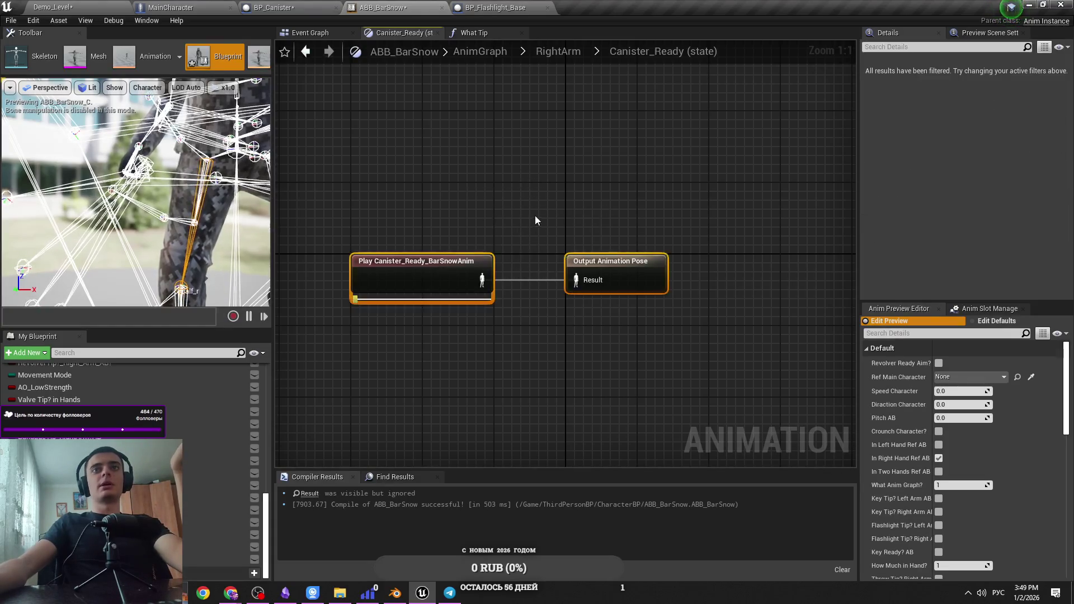
left_click(535, 216)
left_click(462, 35)
left_click(417, 38)
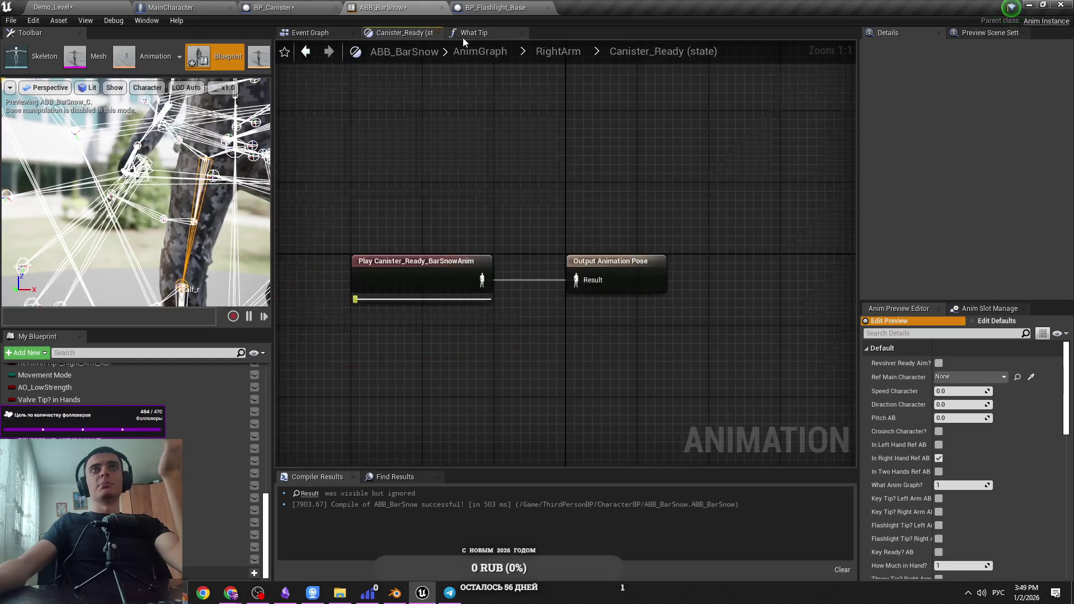
left_click(465, 34)
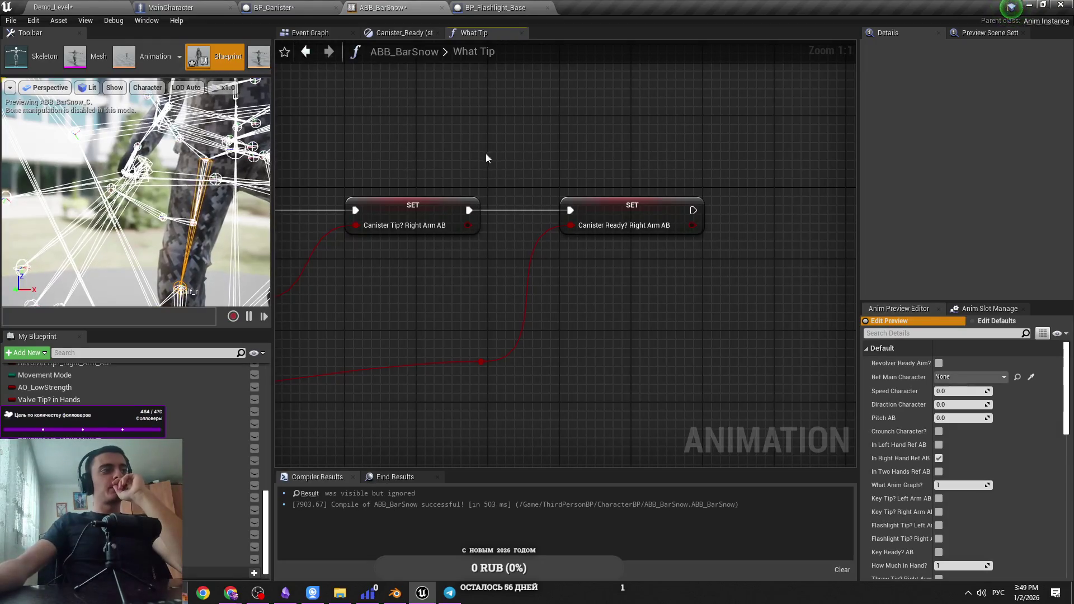
left_click(415, 35)
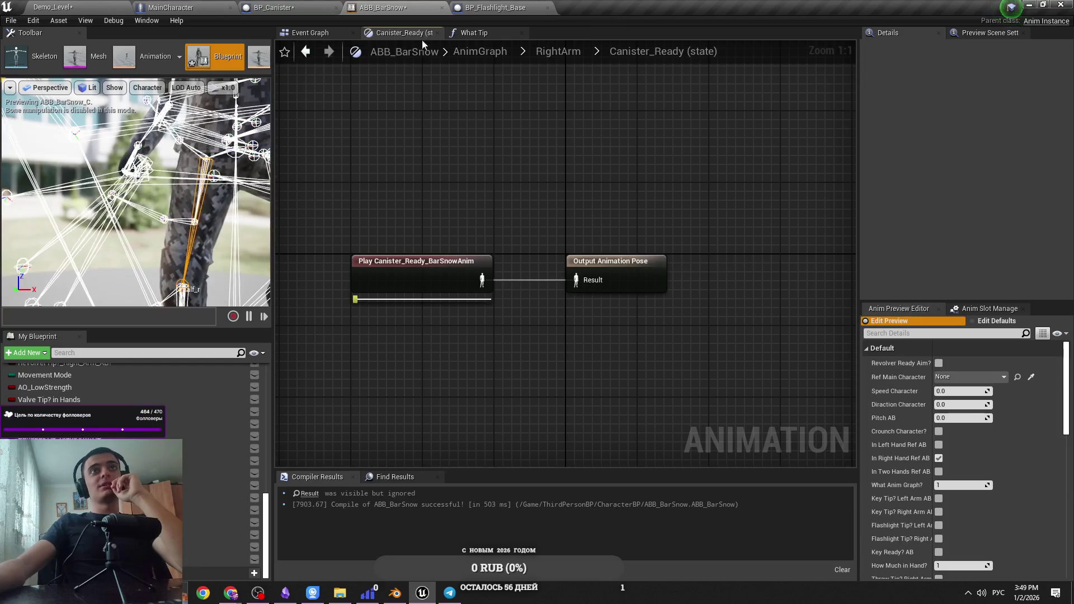
Close BP_Flashlight_Base and return to the BP_Canister event graph
left_click(495, 7)
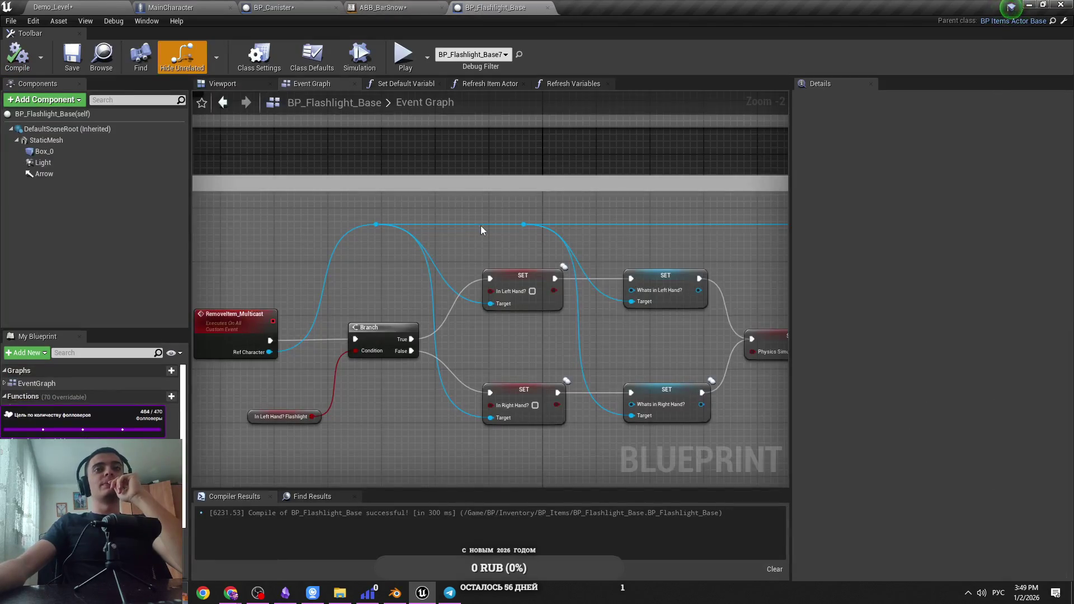
scroll(493, 210, "up", 2)
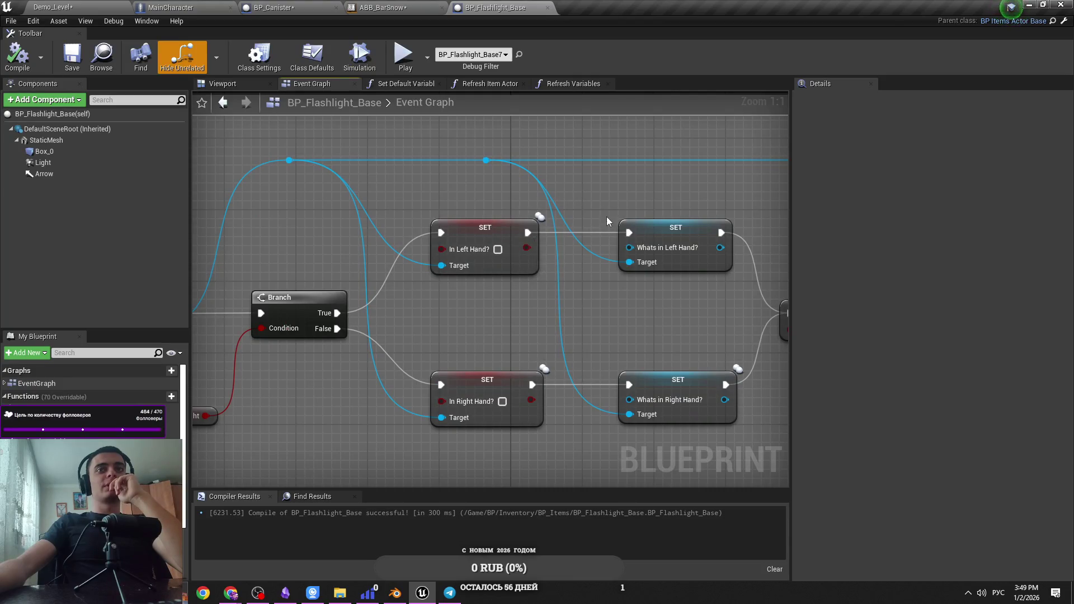
scroll(607, 214, "down", 3)
left_click(547, 8)
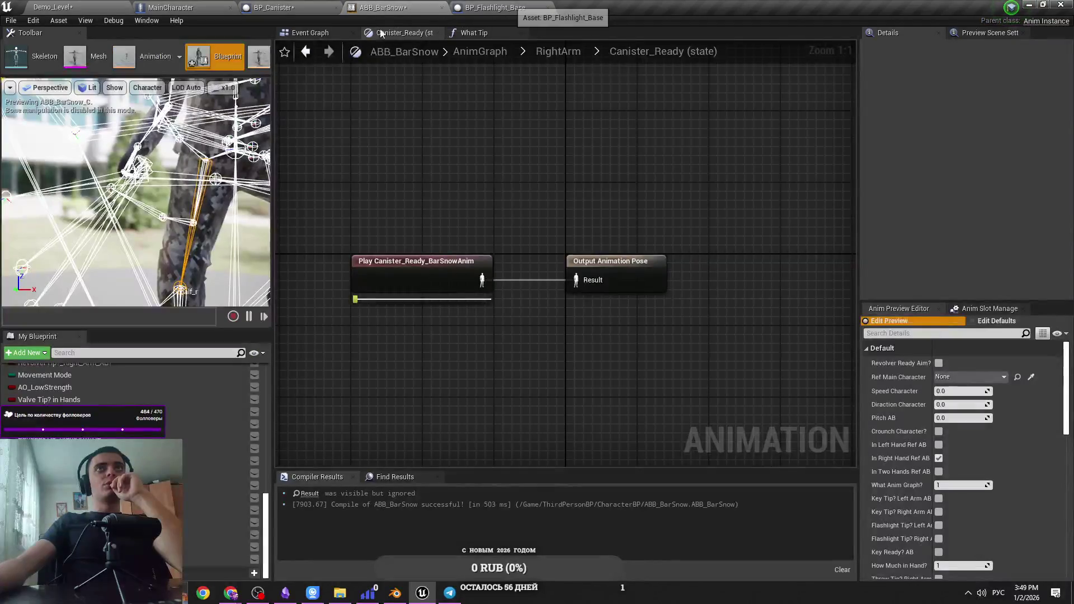
left_click(268, 7)
scroll(447, 238, "up", 3)
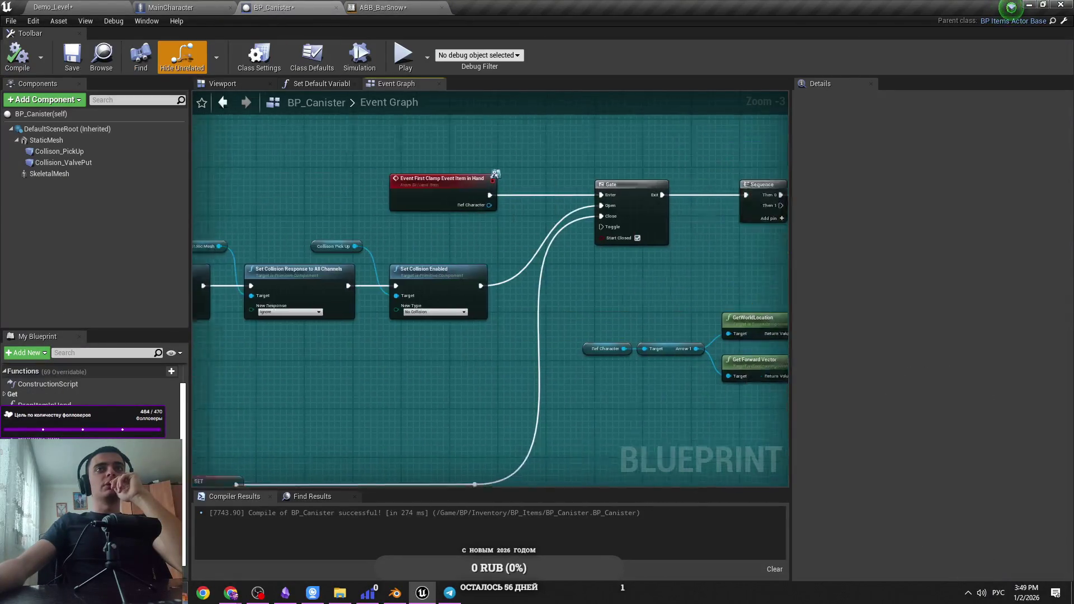
Delete the Canister Ready? Right Arm SET node from the Item in Hand Pressed chain
mouse_move(415, 453)
left_mouse_down()
mouse_move(483, 344)
mouse_move(536, 293)
left_mouse_up()
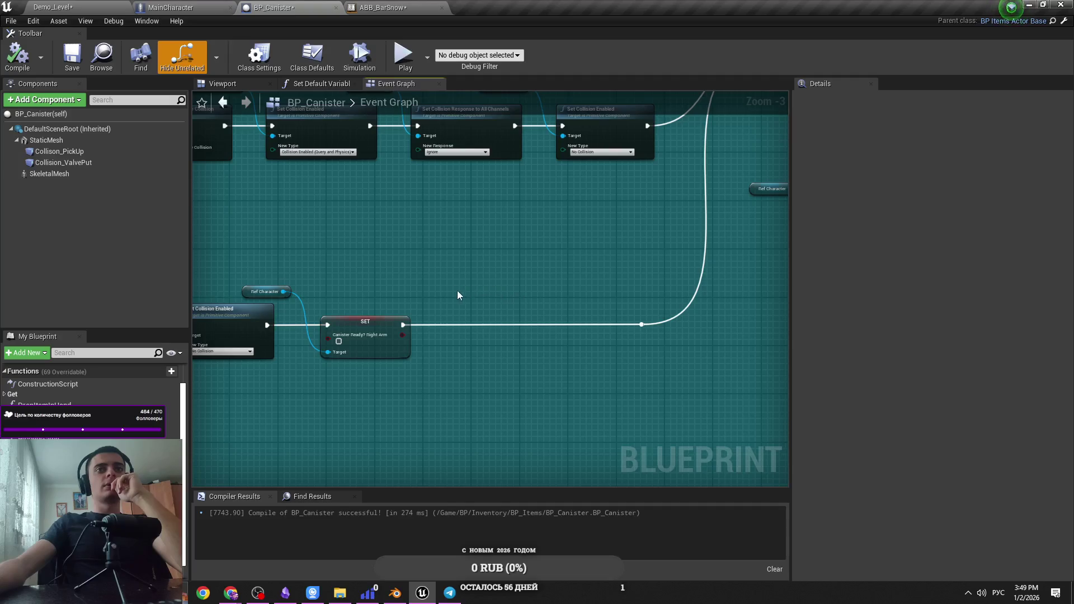
mouse_move(458, 290)
left_mouse_down()
mouse_move(773, 401)
mouse_move(776, 417)
mouse_move(828, 421)
left_mouse_up()
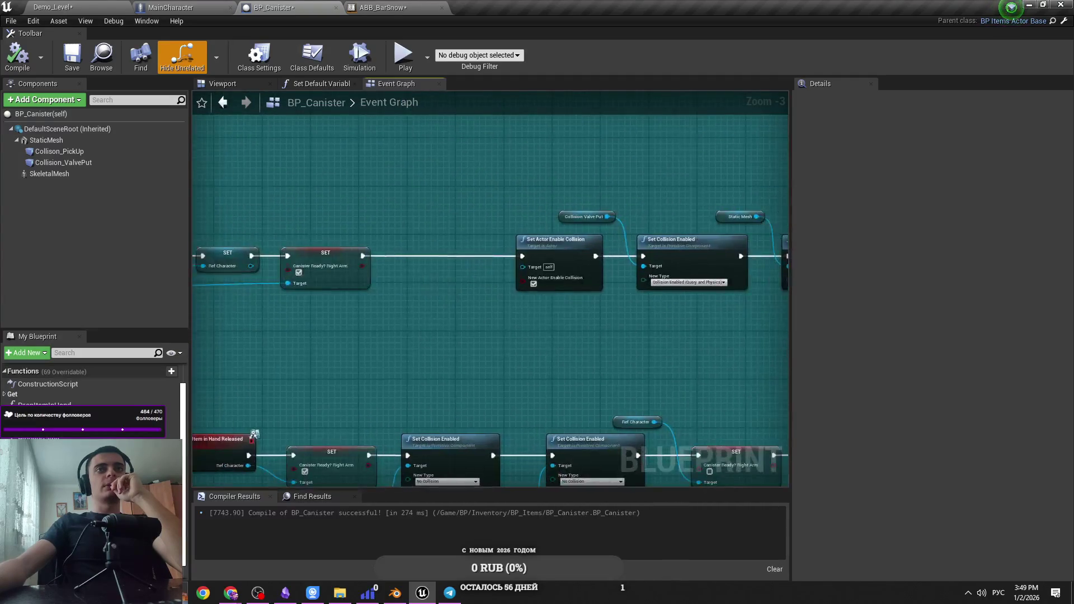
mouse_move(392, 280)
left_mouse_down()
mouse_move(701, 272)
mouse_move(497, 272)
mouse_move(273, 249)
mouse_move(497, 272)
left_mouse_up()
left_click_drag(562, 304, 447, 255)
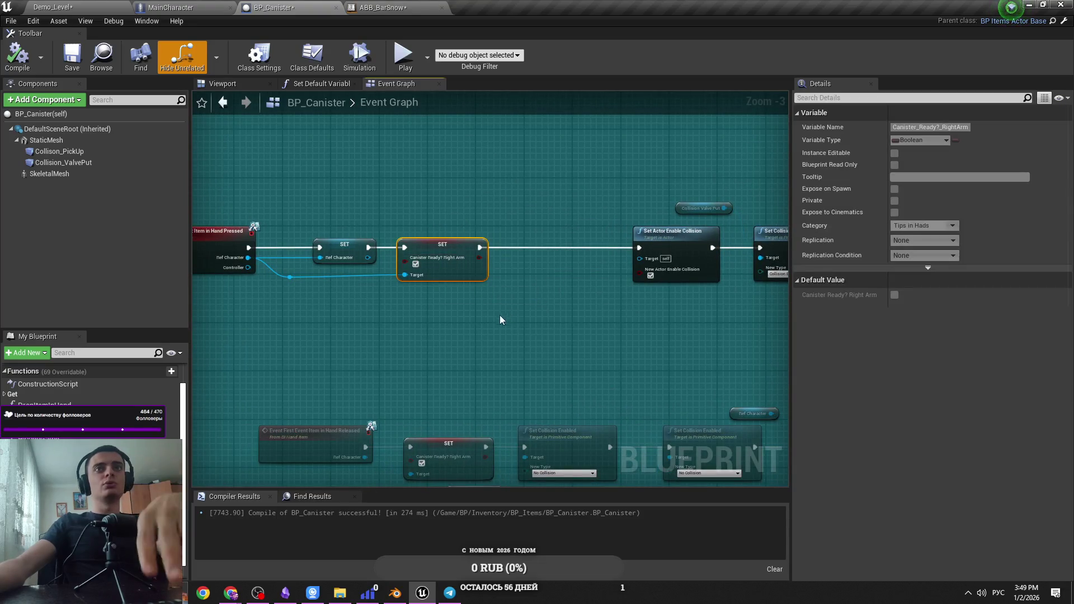
key("Delete")
Wire SET Ref Character straight into Set Actor Enable Collision and compile
mouse_move(368, 247)
left_mouse_down()
mouse_move(383, 256)
mouse_move(639, 248)
left_mouse_up()
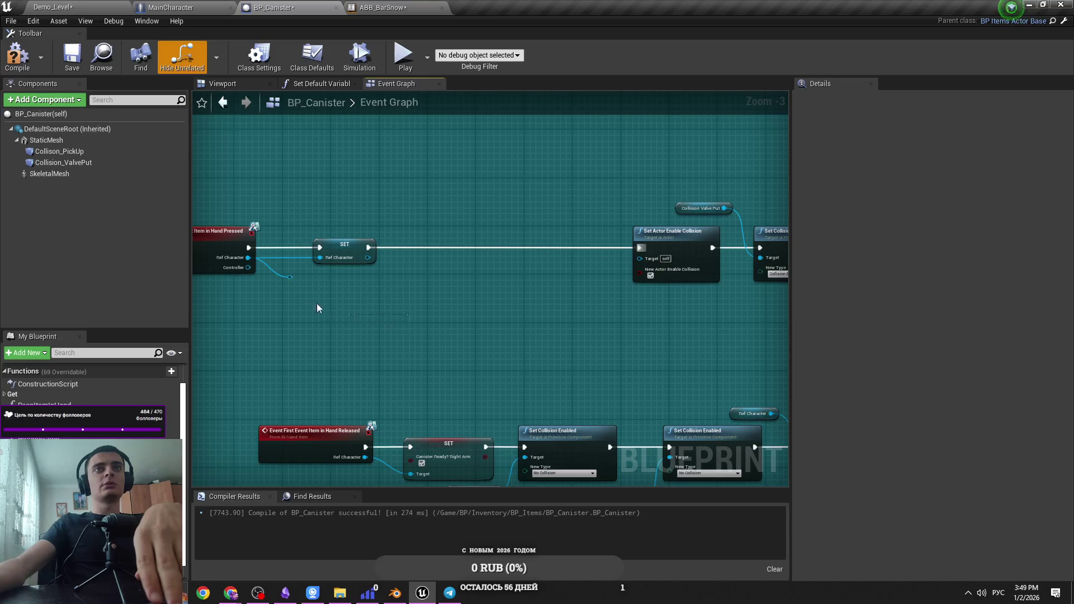
mouse_move(300, 256)
left_mouse_down()
mouse_move(394, 302)
mouse_move(451, 347)
mouse_move(461, 336)
left_mouse_up()
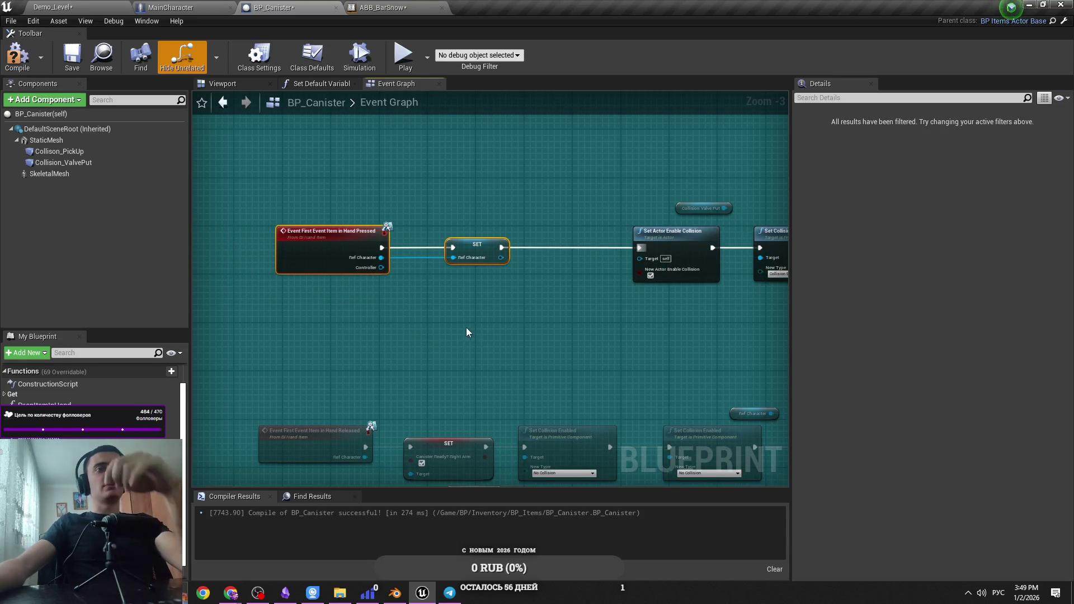
key("ctrl+z")
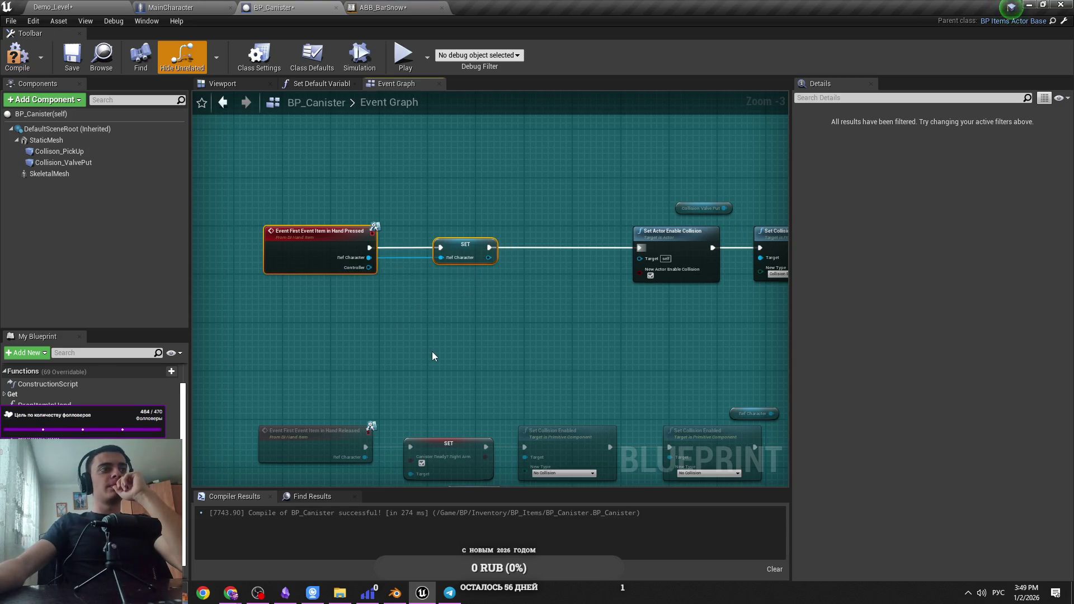
left_click(431, 356)
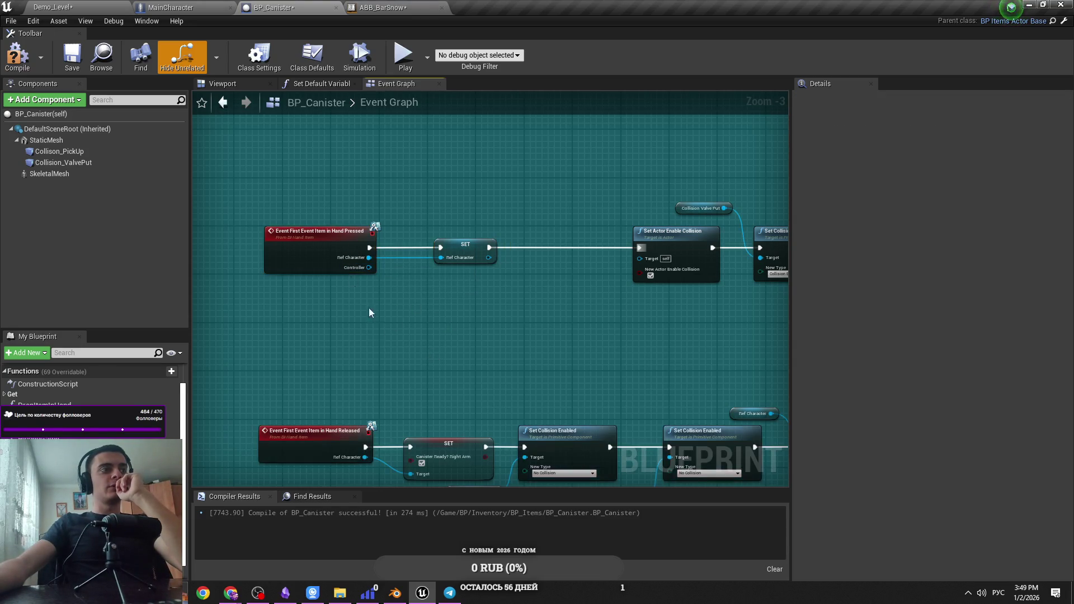
left_click(17, 56)
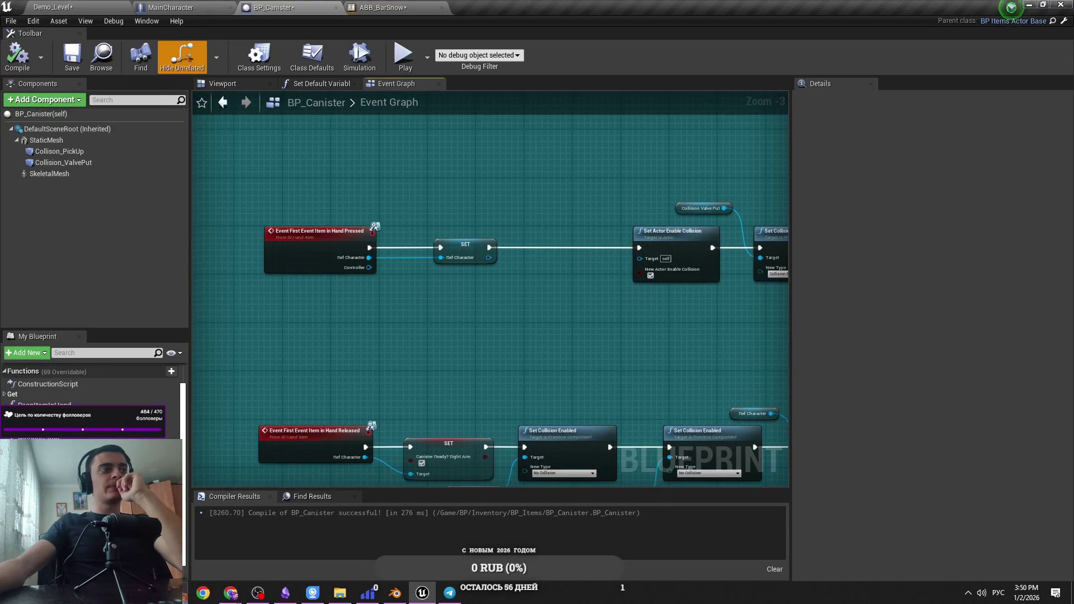
Move the Pressed event and Ref Character setter beside the collision nodes and recompile with F7
left_click_drag(446, 314, 394, 347)
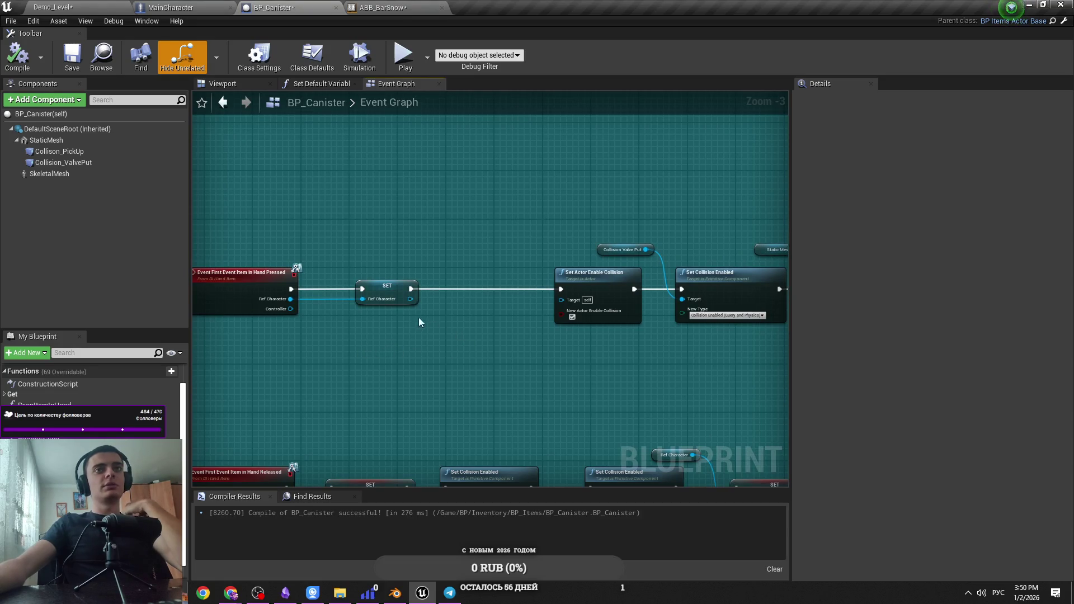
left_click(386, 288)
left_click(273, 273, "ctrl")
mouse_move(273, 272)
left_mouse_down()
mouse_move(366, 195)
mouse_move(453, 206)
left_mouse_up()
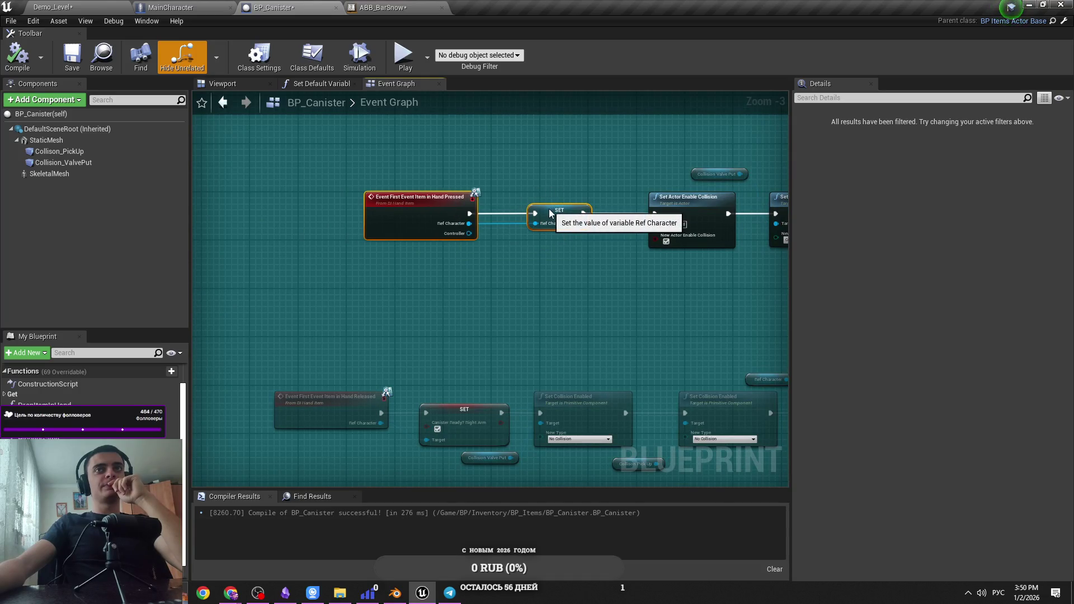
left_click(551, 213)
left_click_drag(551, 213, 564, 213)
left_click(573, 197)
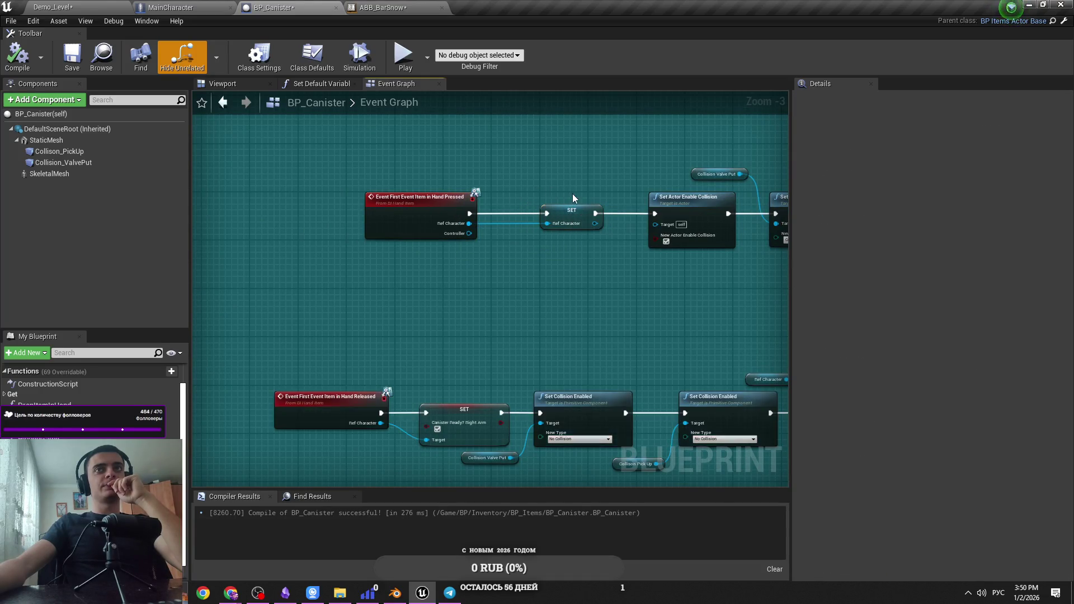
left_click_drag(437, 211, 400, 211)
left_click_drag(571, 214, 552, 214)
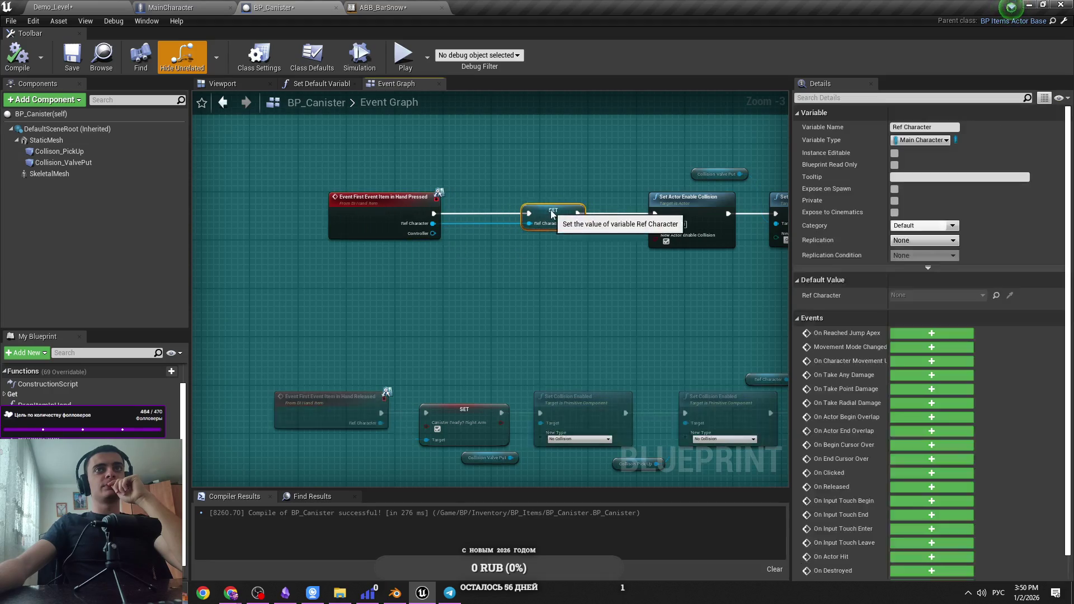
left_click_drag(614, 201, 200, 278)
key("F7")
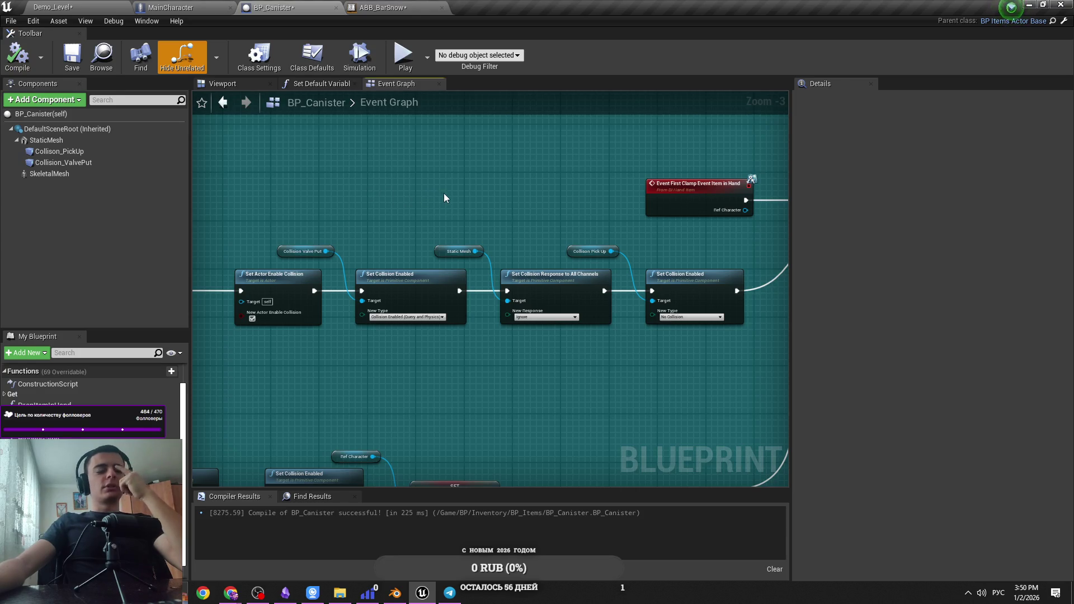
Nudge the Set Actor Enable Collision node slightly left and check the Collision Valve Put reference
left_click_drag(416, 191, 499, 182)
left_click(344, 271)
left_click_drag(344, 271, 338, 271)
left_click(381, 210)
left_click(402, 244)
left_click(532, 224)
left_click(395, 243)
left_click(439, 243)
Look over both rows of collision nodes in the BP_Canister graph
scroll(415, 248, "up", 2)
mouse_move(564, 214)
left_mouse_down()
mouse_move(461, 240)
mouse_move(573, 246)
mouse_move(281, 403)
left_mouse_up()
scroll(462, 239, "down", 1)
scroll(519, 241, "down", 3)
scroll(573, 246, "up", 1)
scroll(457, 314, "up", 1)
scroll(523, 347, "down", 1)
left_click_drag(424, 294, 292, 274)
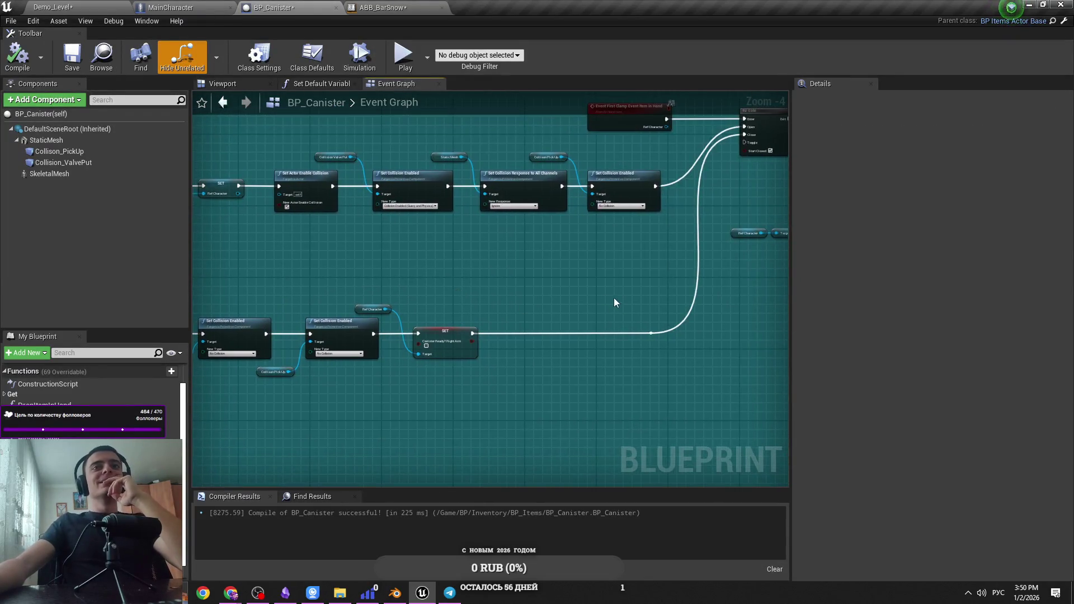
left_click(98, 5)
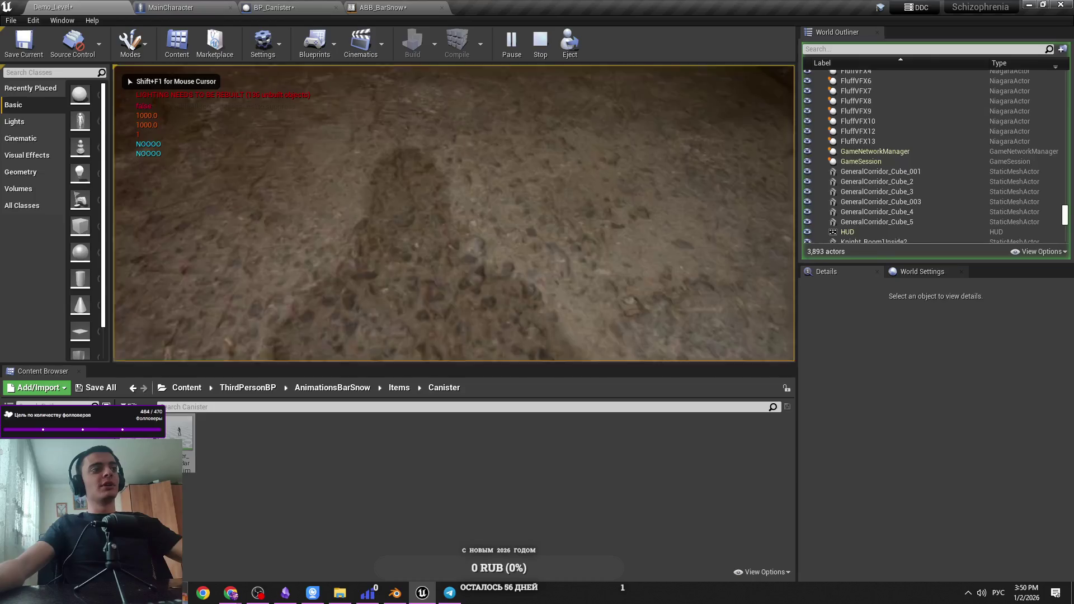
Play-test using the canister, stop the session, and maximize the Message Log showing the Accessed None error
left_click(585, 173)
left_click(585, 173)
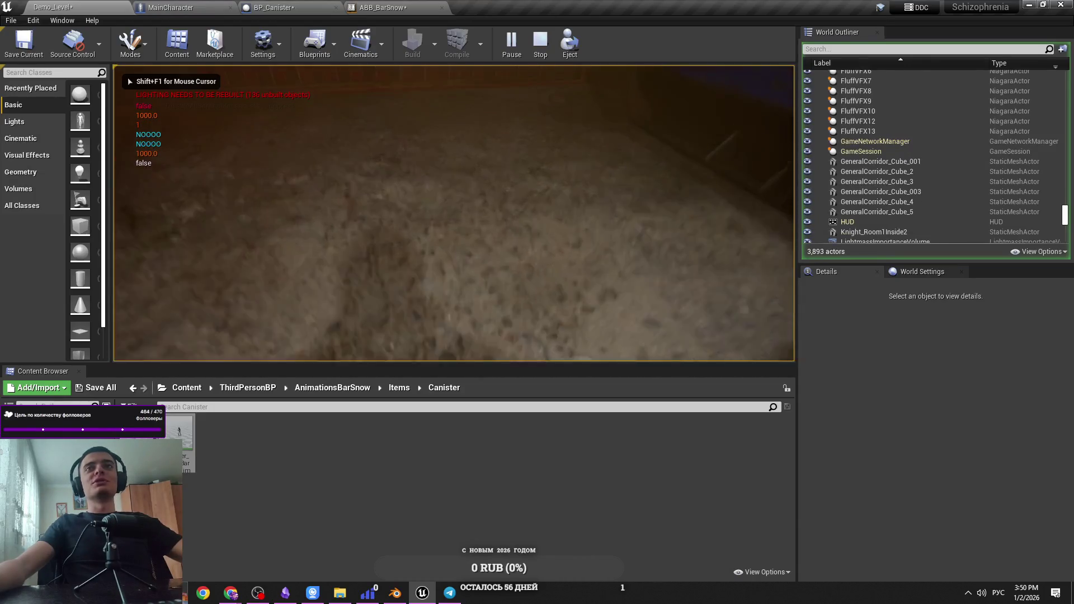
key("Escape")
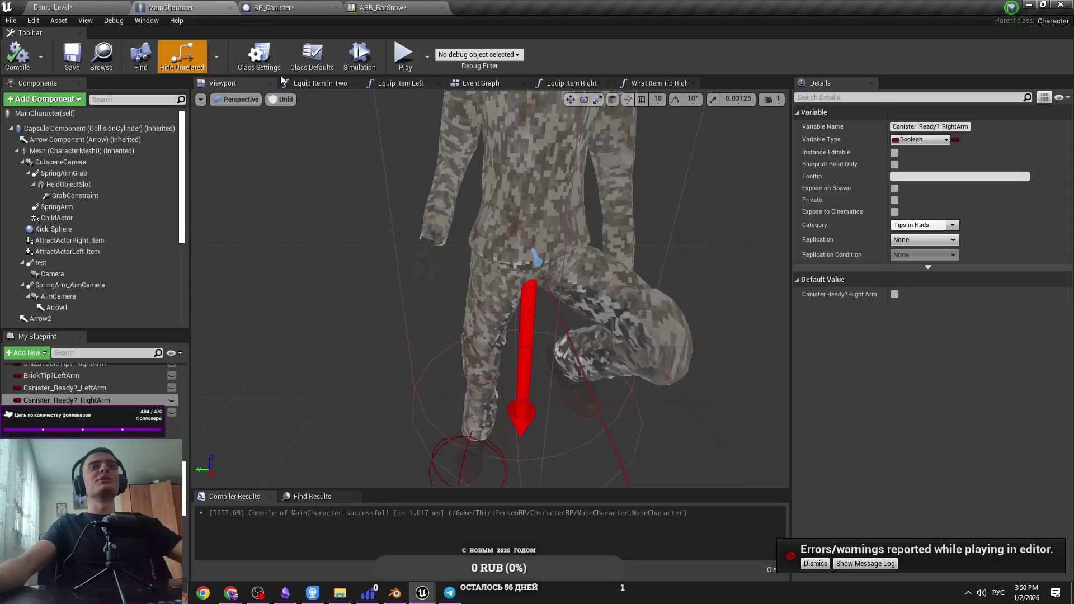
double_click(239, 374)
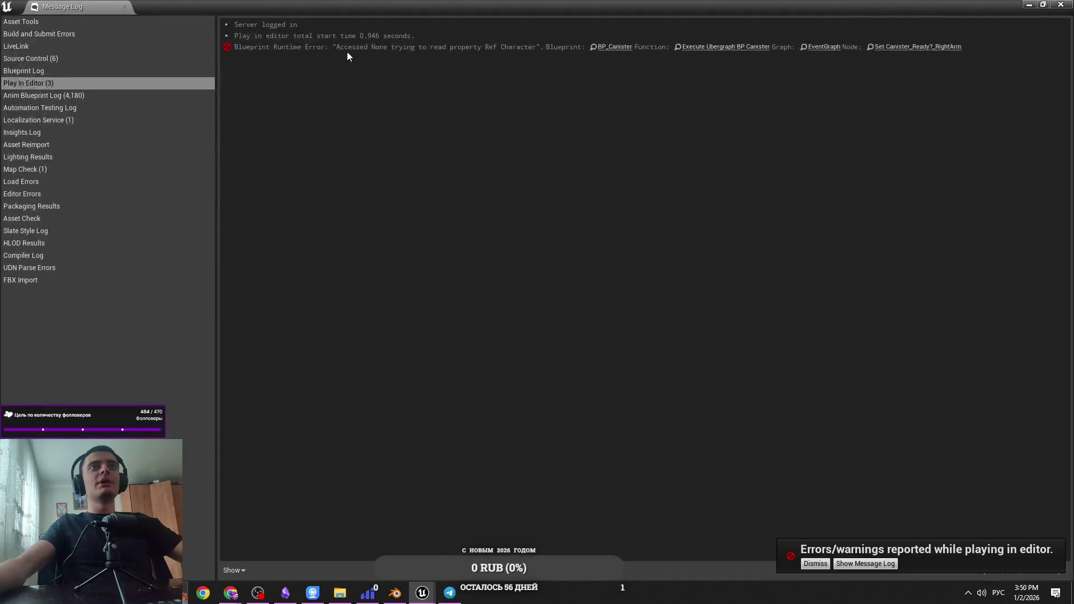
Restore the Message Log and jump to the BP_Canister node that raised the Accessed None error
double_click(781, 7)
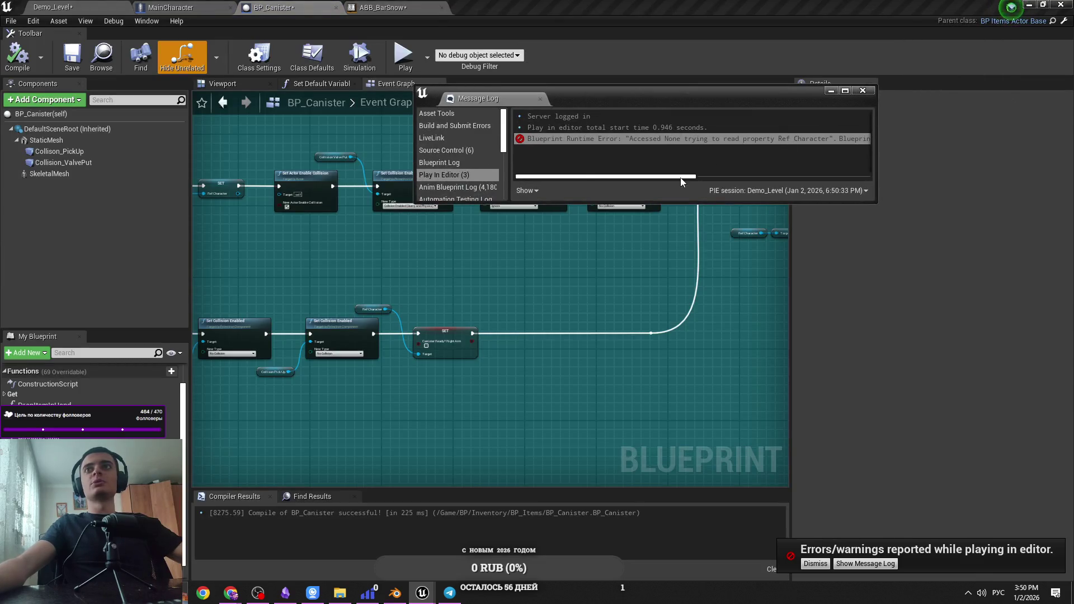
left_click_drag(681, 178, 856, 178)
left_click(840, 139)
left_click_drag(719, 108, 551, 370)
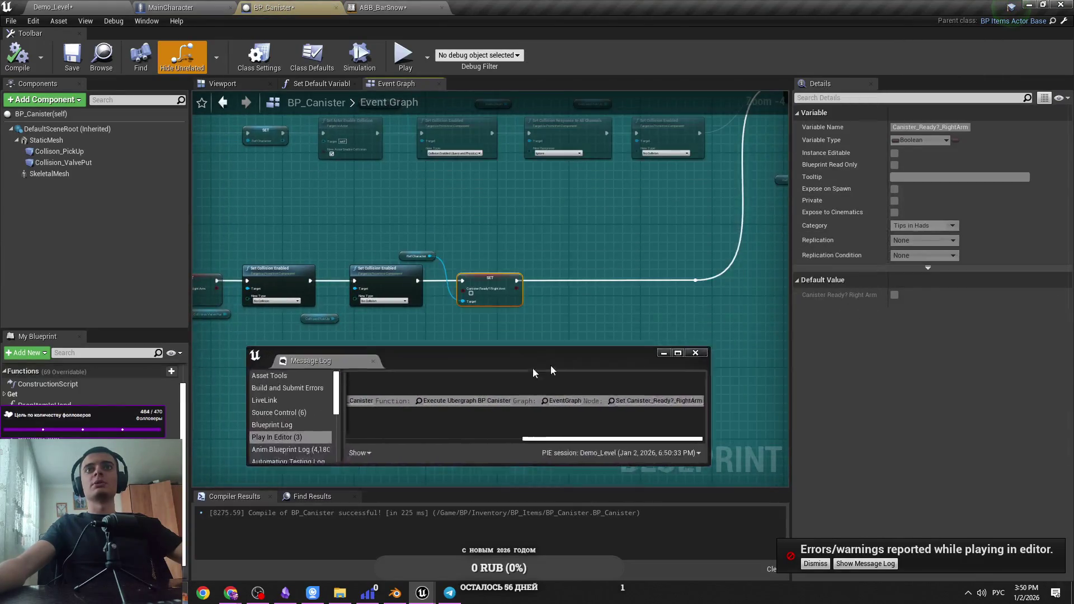
scroll(492, 288, "up", 2)
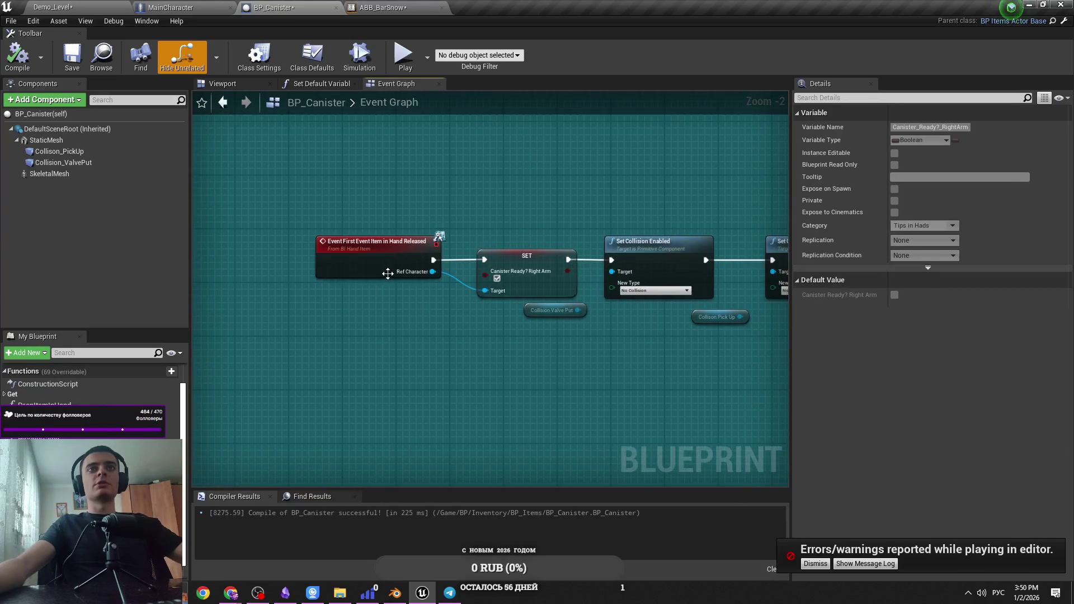
scroll(480, 297, "down", 1)
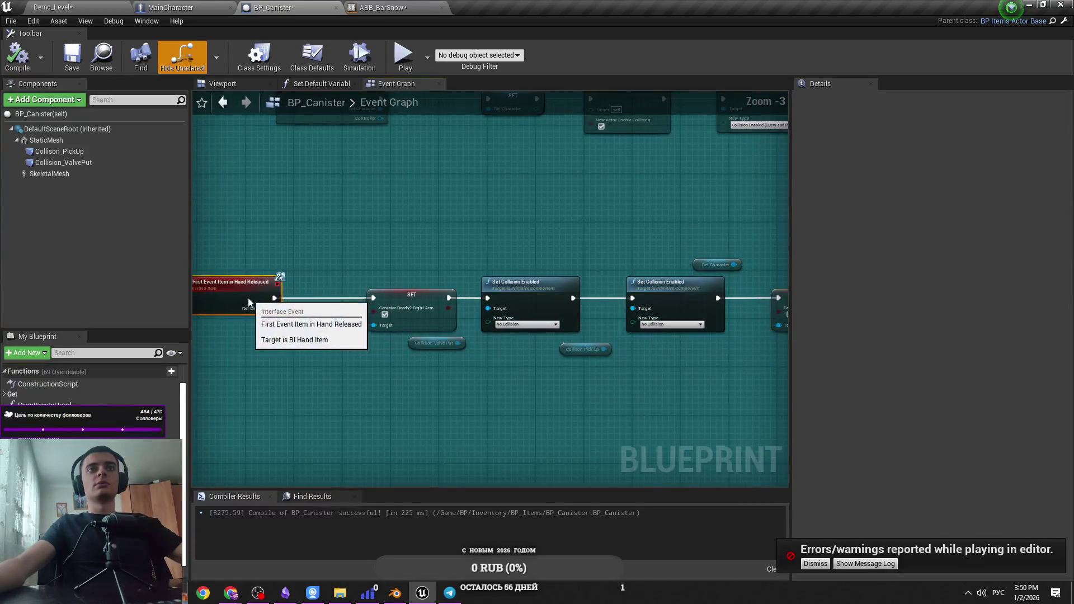
left_click(717, 265)
left_click(437, 256)
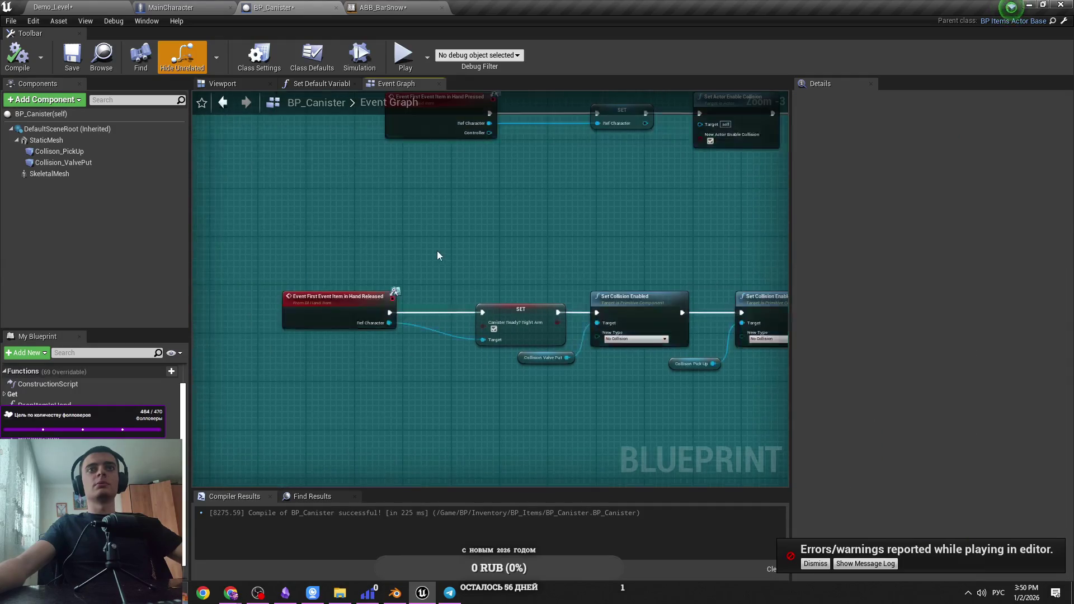
scroll(438, 256, "down", 2)
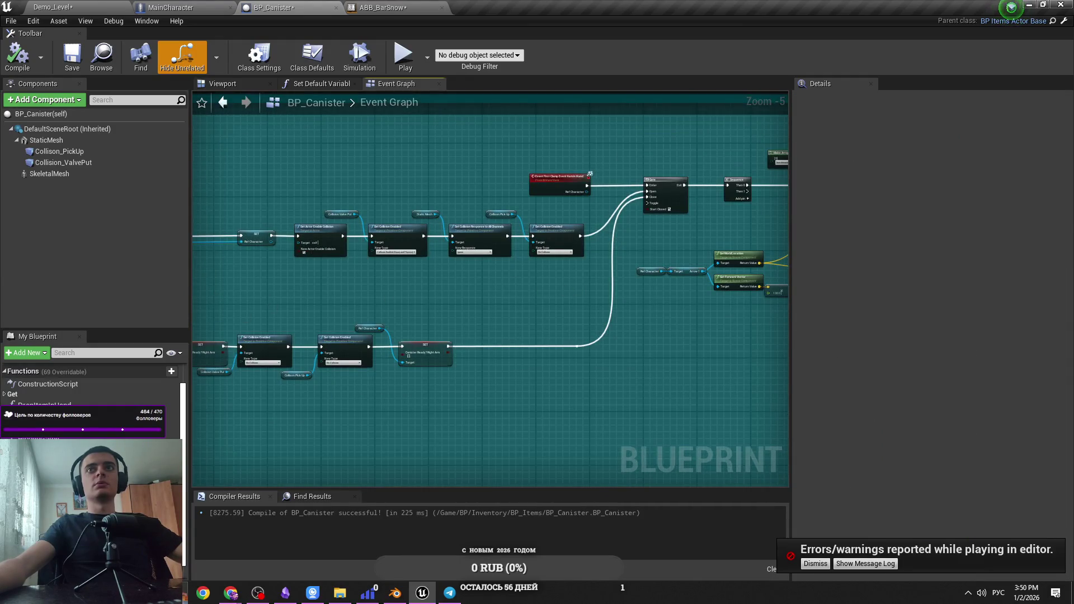
scroll(574, 284, "up", 2)
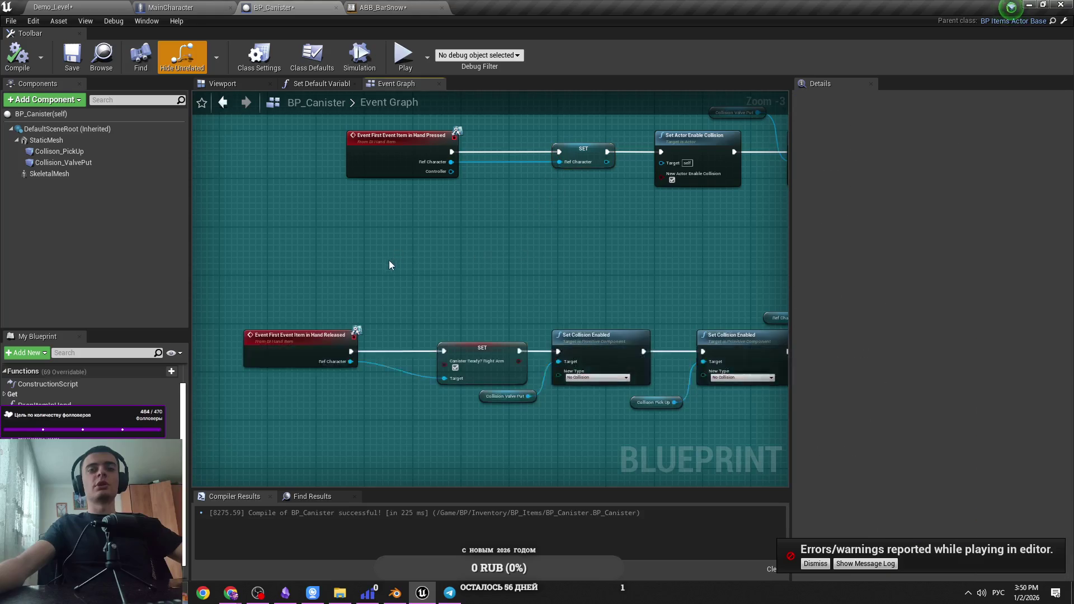
Paste a Ref Character node by the Released event and route it into the Canister Ready? Right Arm Target pin via a reroute point
key("ctrl+v")
scroll(355, 353, "up", 3)
mouse_move(379, 226)
left_mouse_down()
mouse_move(372, 350)
mouse_move(347, 351)
mouse_move(347, 366)
left_mouse_up()
left_click_drag(455, 347, 490, 352)
left_click_drag(387, 330, 249, 331)
left_click_drag(554, 347, 482, 348)
left_click(531, 397)
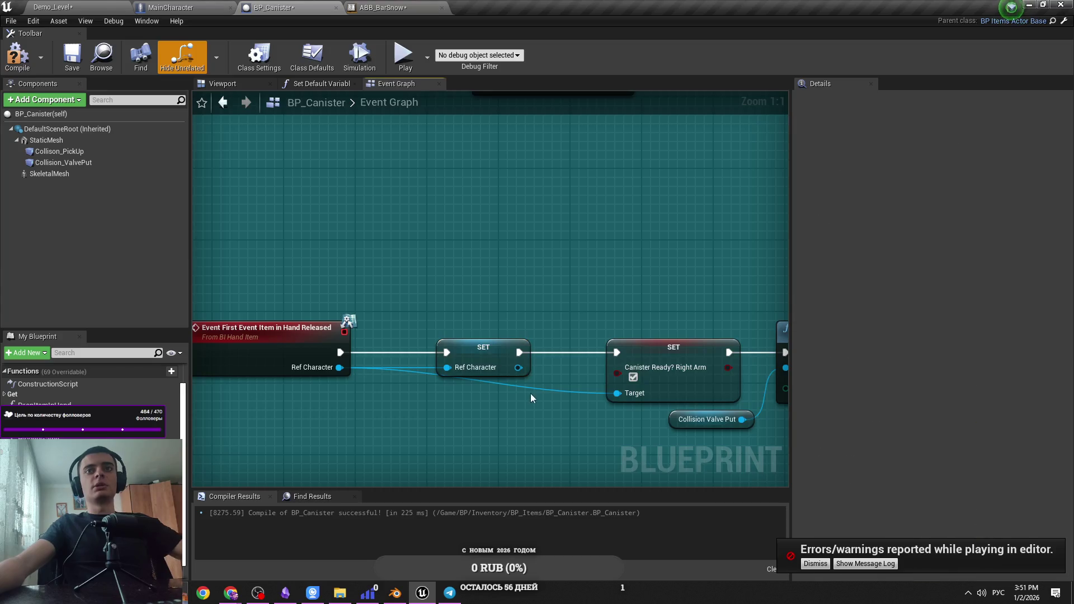
double_click(531, 394)
left_click_drag(527, 394, 438, 399)
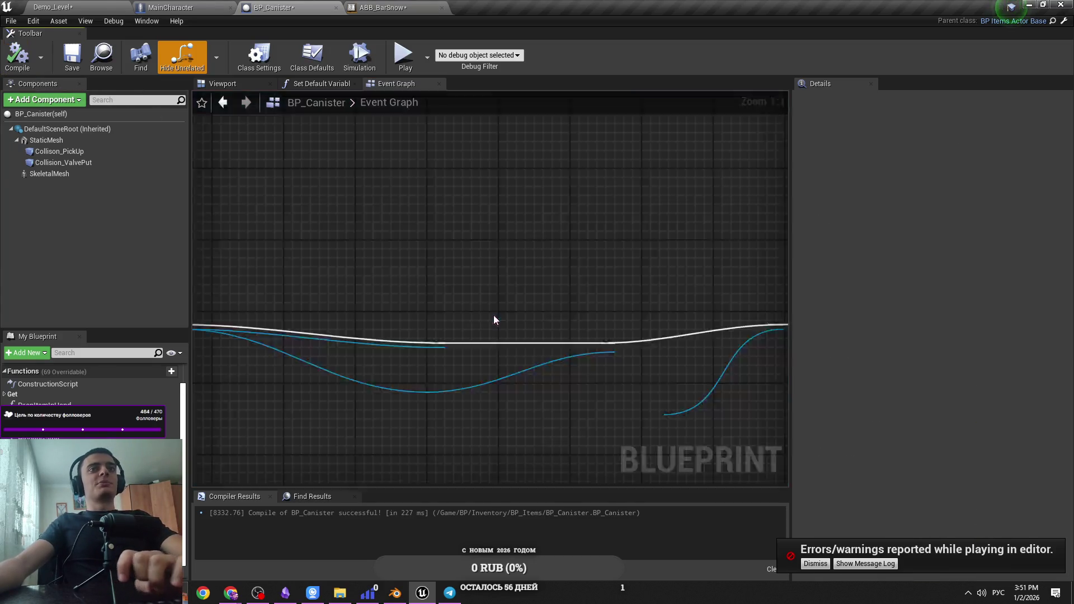
left_click_drag(508, 424, 404, 398)
left_click(434, 403)
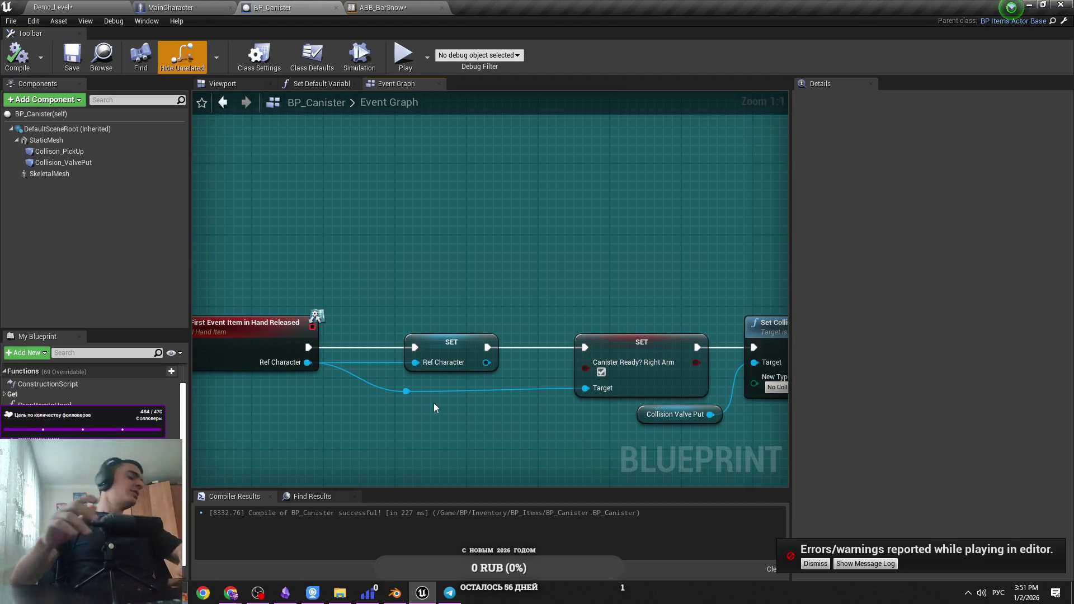
Check the Ref Character node near the collision nodes and save BP_Canister with Ctrl+S
scroll(550, 432, "down", 5)
right_click(625, 431)
left_click_drag(358, 379, 306, 340)
left_click(297, 359)
scroll(311, 364, "up", 3)
key("ctrl+s")
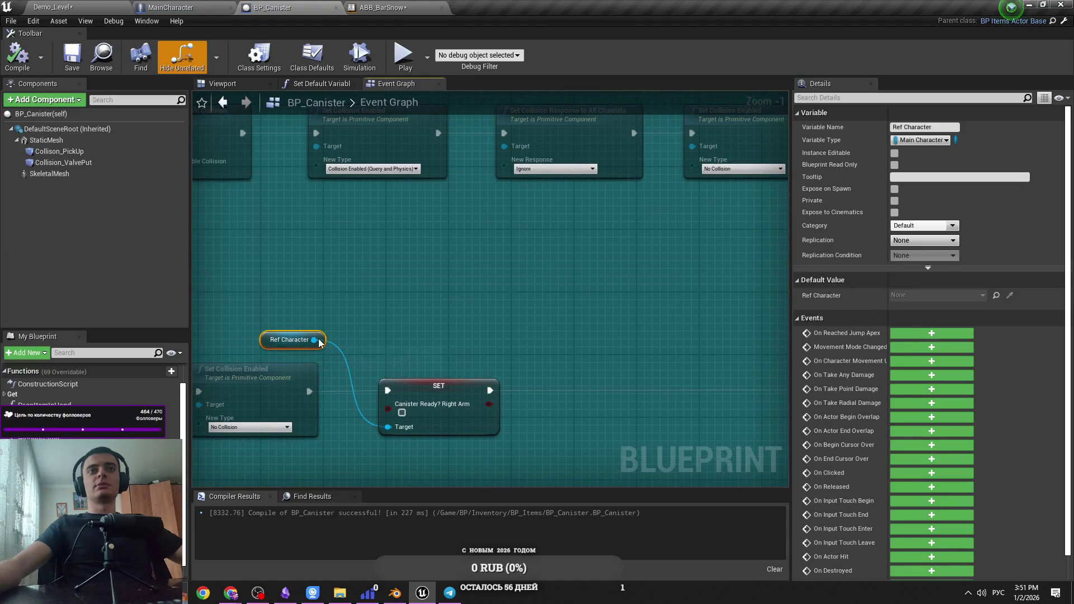
left_click(381, 334)
key("ctrl+s")
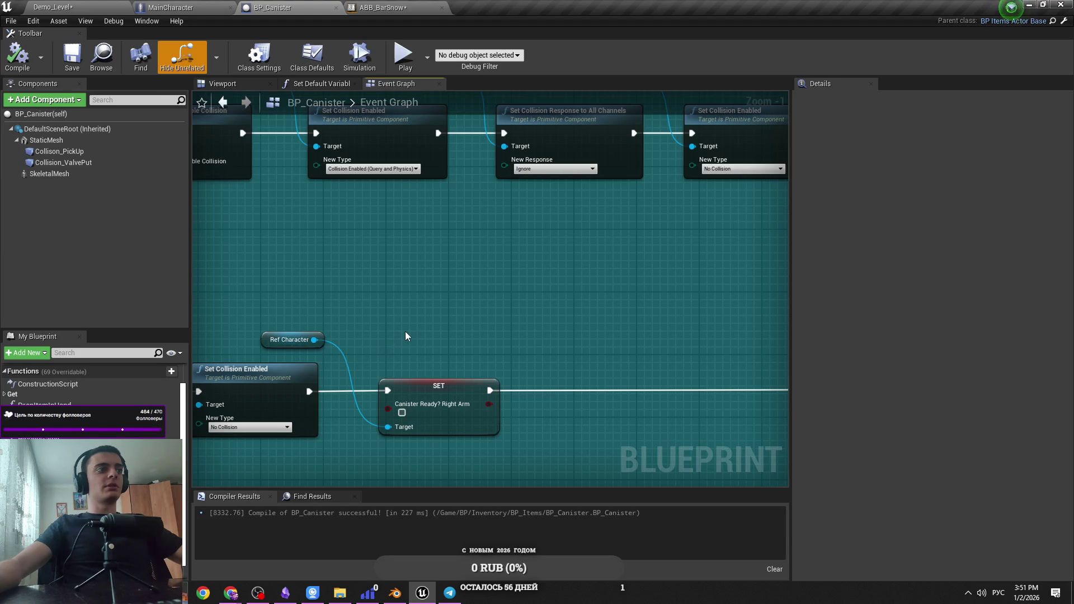
left_click_drag(405, 334, 424, 344)
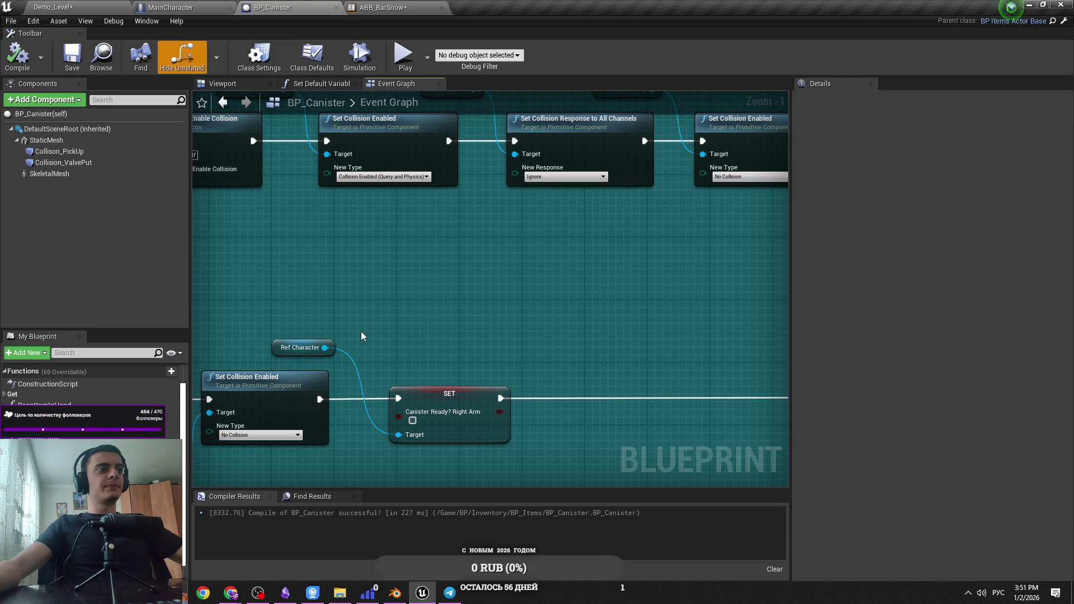
Pan the BP_Canister graph, then select and clear the Ref Character and Target nodes
scroll(361, 332, "down", 3)
scroll(372, 358, "up", 1)
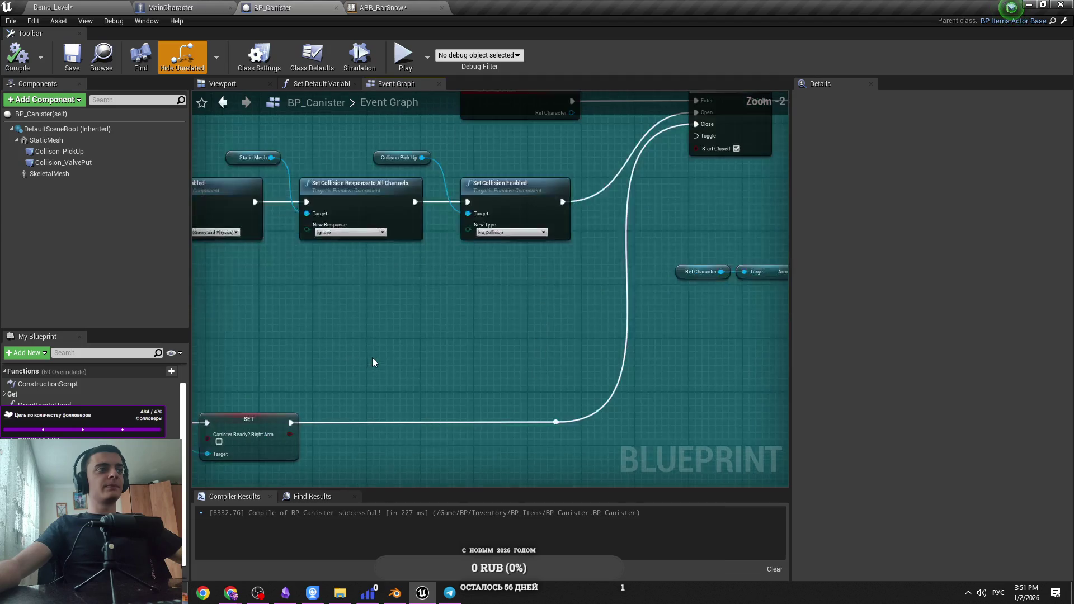
scroll(466, 271, "up", 1)
scroll(278, 344, "down", 1)
mouse_move(277, 343)
left_mouse_down()
mouse_move(472, 314)
mouse_move(345, 334)
left_mouse_up()
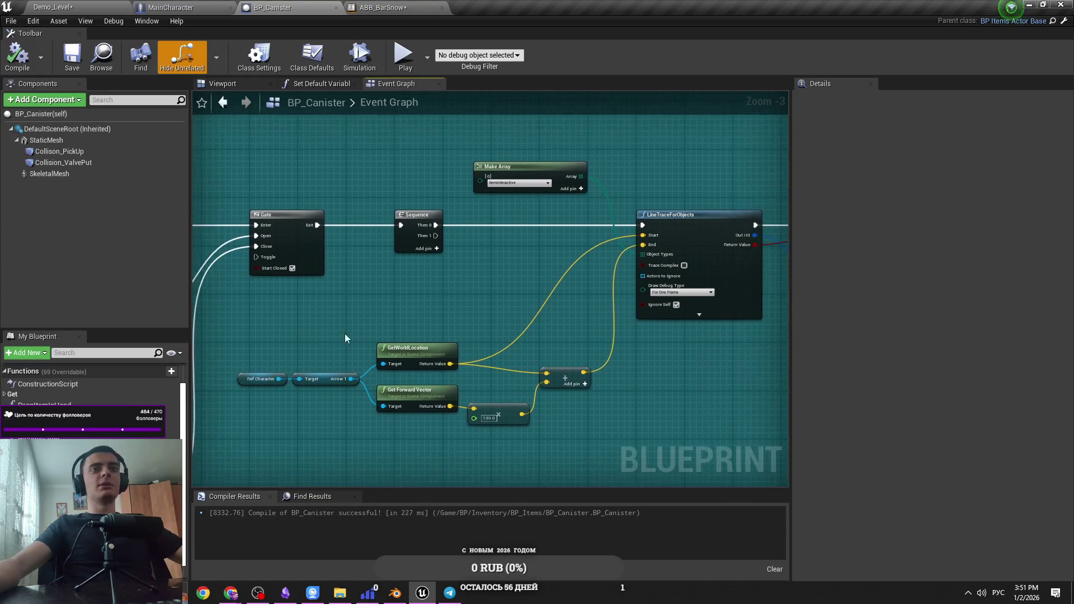
left_click_drag(291, 363, 293, 418)
left_click(365, 414)
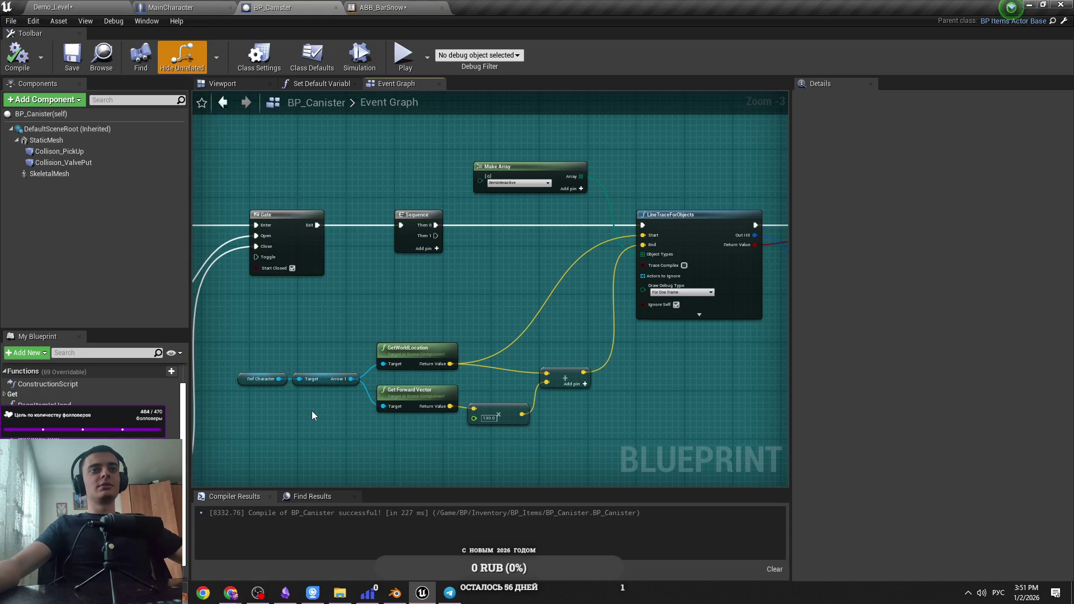
Look over LineTraceForObjects, Branch, Gate and Sequence, and move the Ref Character node upward
scroll(616, 428, "up", 1)
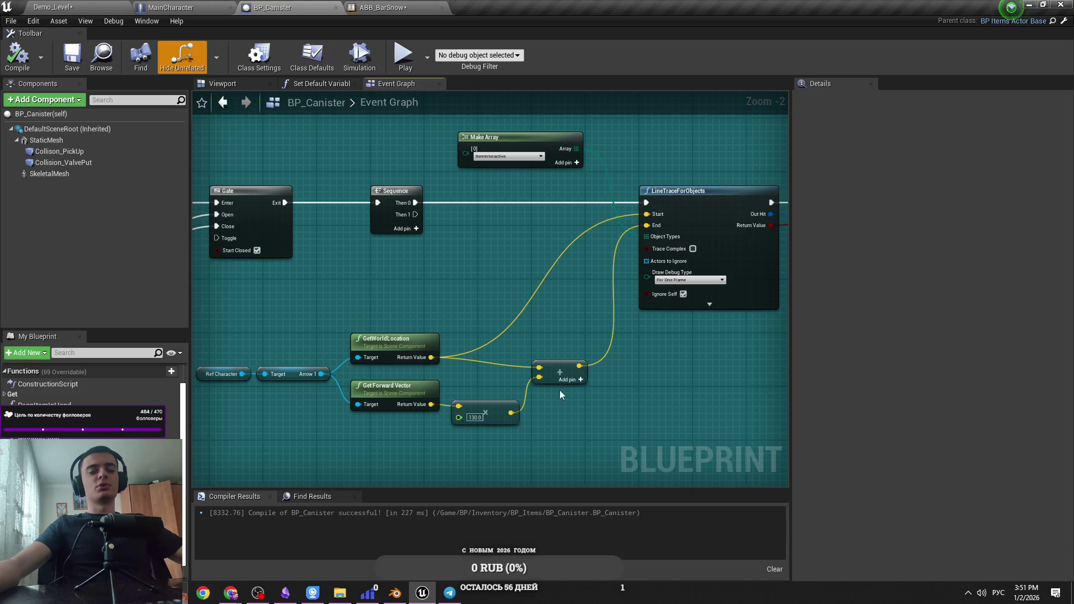
scroll(560, 395, "up", 2)
left_click_drag(633, 378, 442, 347)
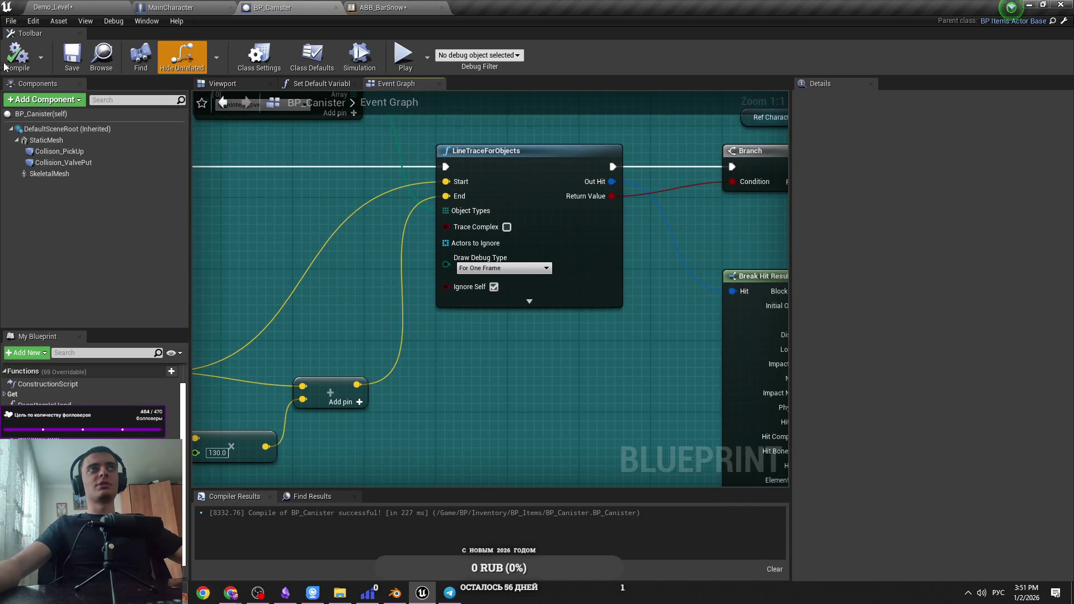
scroll(531, 426, "down", 1)
scroll(386, 405, "down", 2)
mouse_move(456, 391)
left_mouse_down()
mouse_move(782, 373)
mouse_move(779, 212)
left_mouse_up()
scroll(739, 283, "up", 1)
scroll(623, 274, "up", 1)
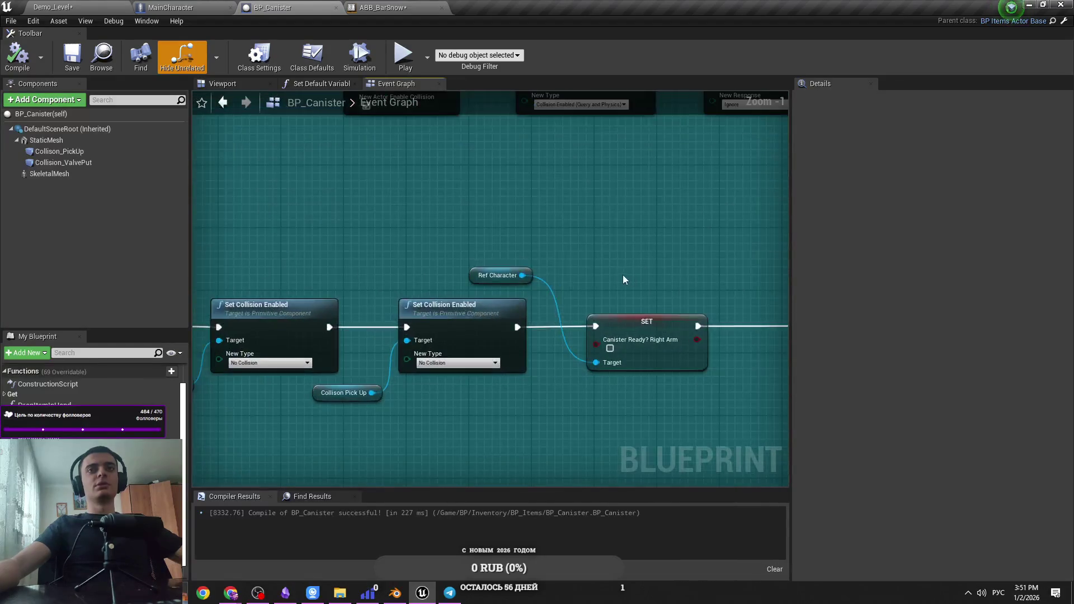
mouse_move(525, 268)
left_mouse_down()
mouse_move(525, 229)
mouse_move(618, 263)
left_mouse_up()
left_click(569, 240)
Inspect the Collision Valve Put node, then switch to the ABB_BarSnow animation blueprint
scroll(568, 241, "down", 1)
scroll(507, 384, "up", 2)
left_click(494, 412)
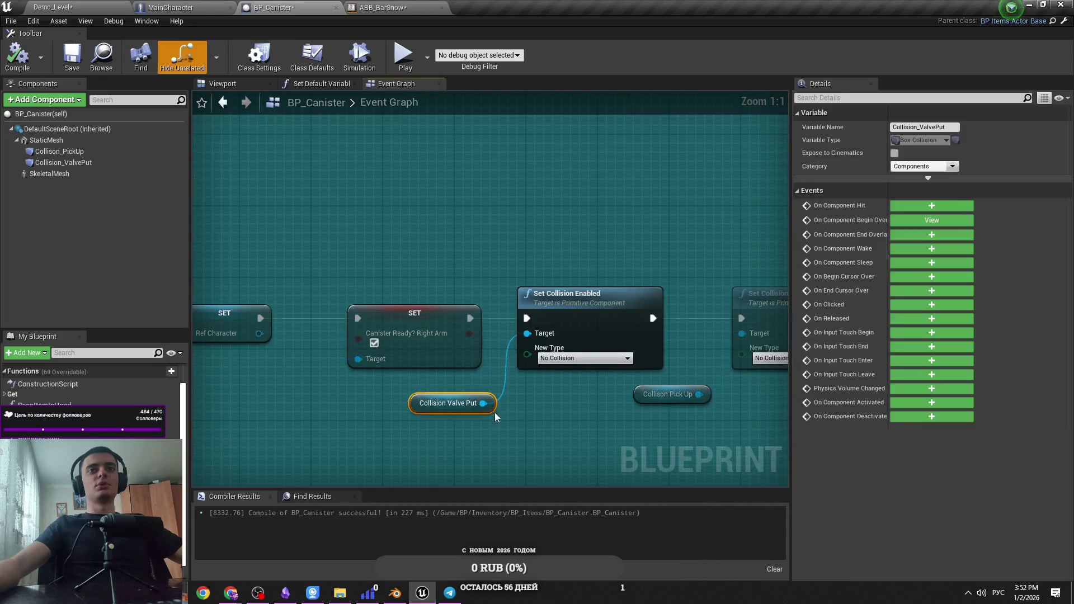
left_click(512, 413)
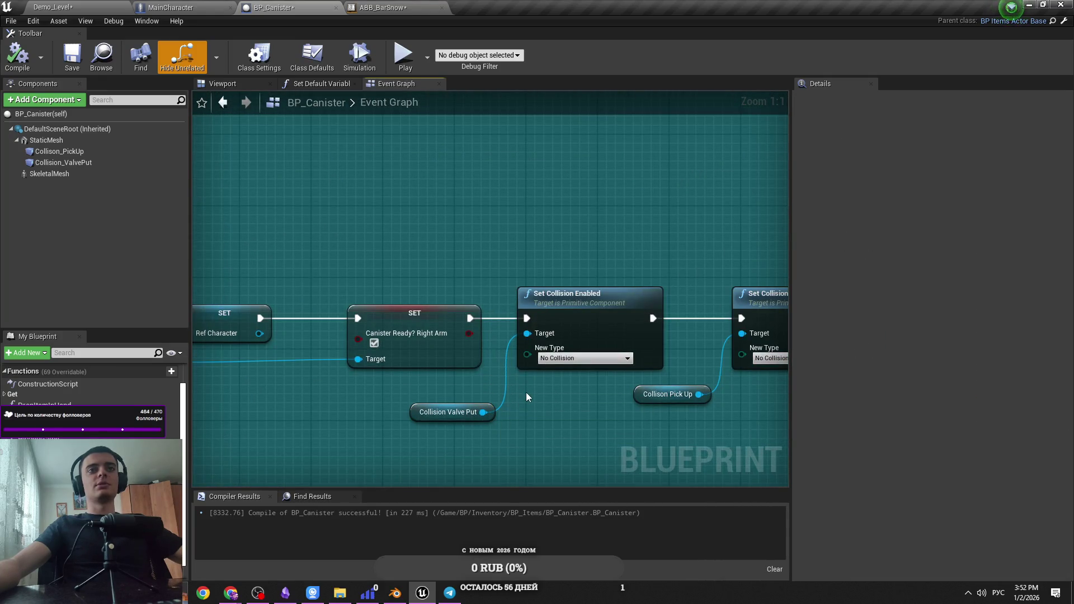
scroll(526, 396, "down", 4)
left_click(360, 6)
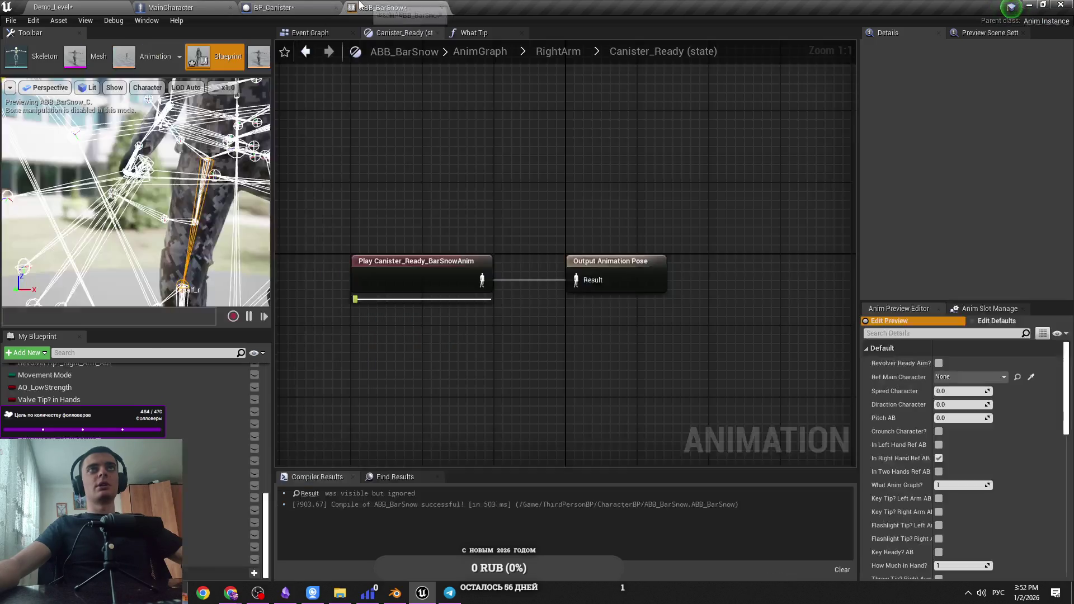
In the RightArm state machine, inspect the Canister to Canister_Ready transition rule
left_click(559, 52)
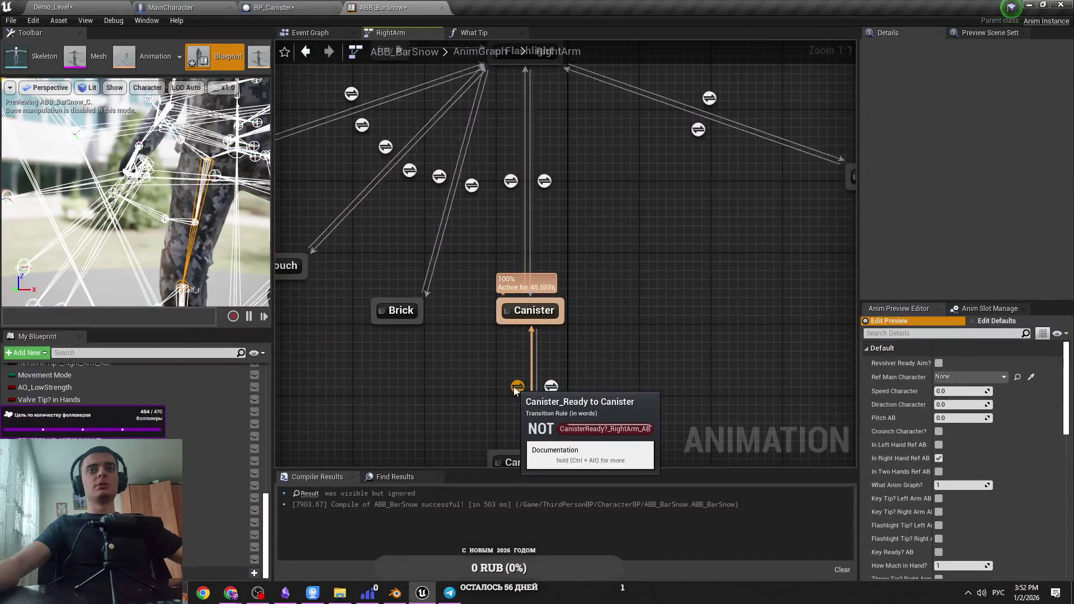
left_click(551, 388)
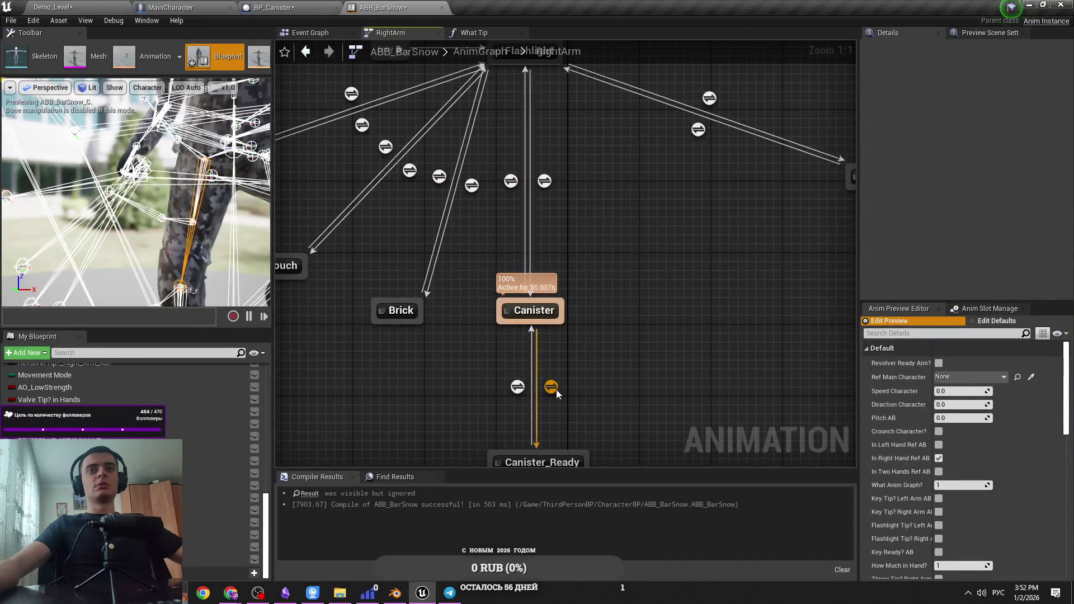
double_click(551, 387)
left_click(558, 51)
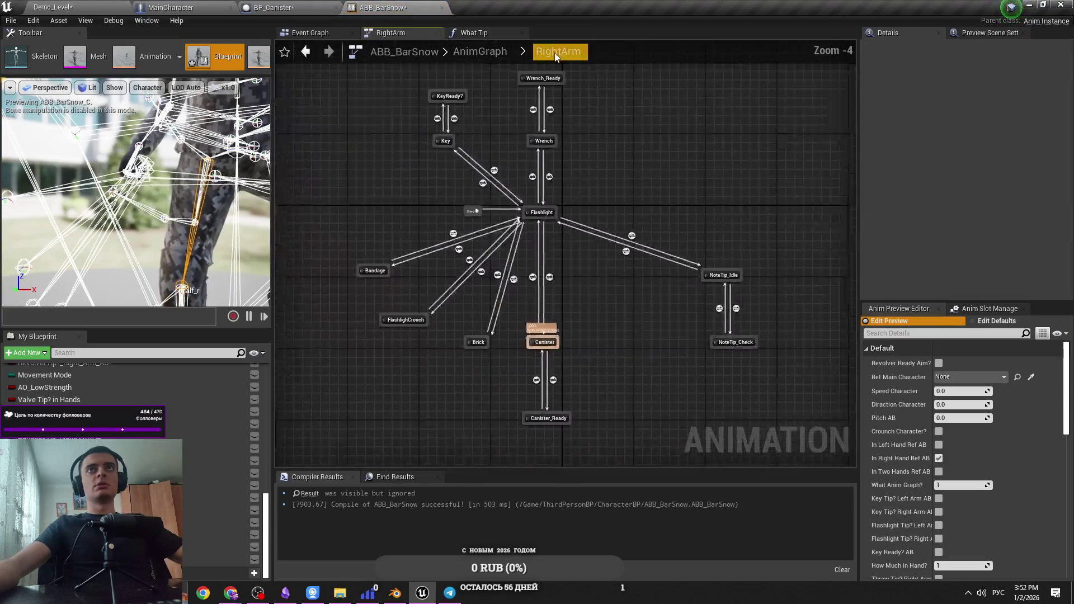
Look over the nodes of the What Tip function graph
left_click(488, 35)
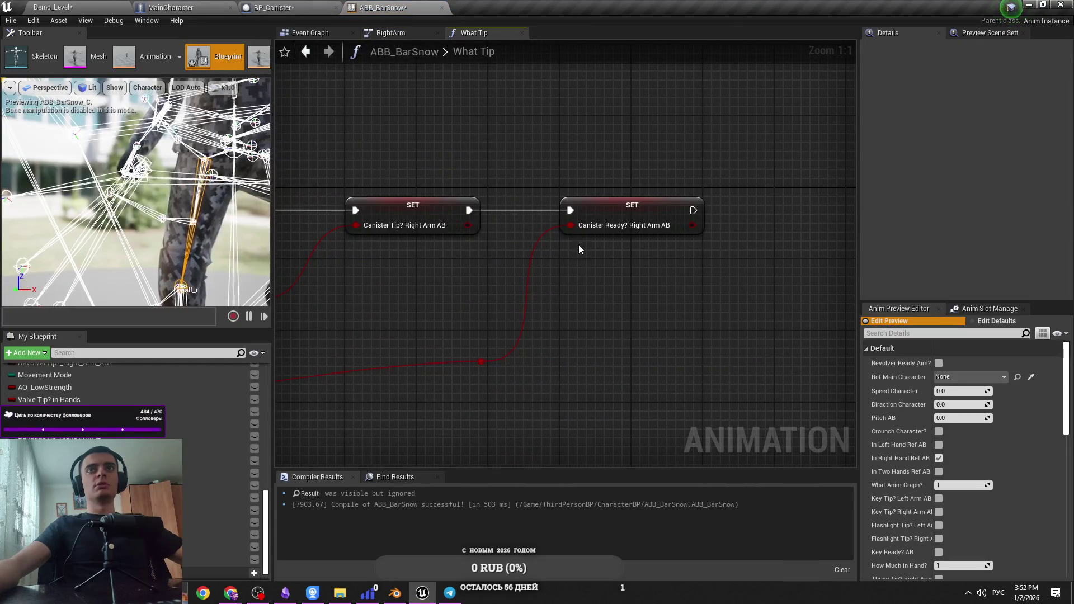
scroll(579, 244, "down", 3)
left_click_drag(549, 297, 638, 298)
scroll(639, 299, "up", 5)
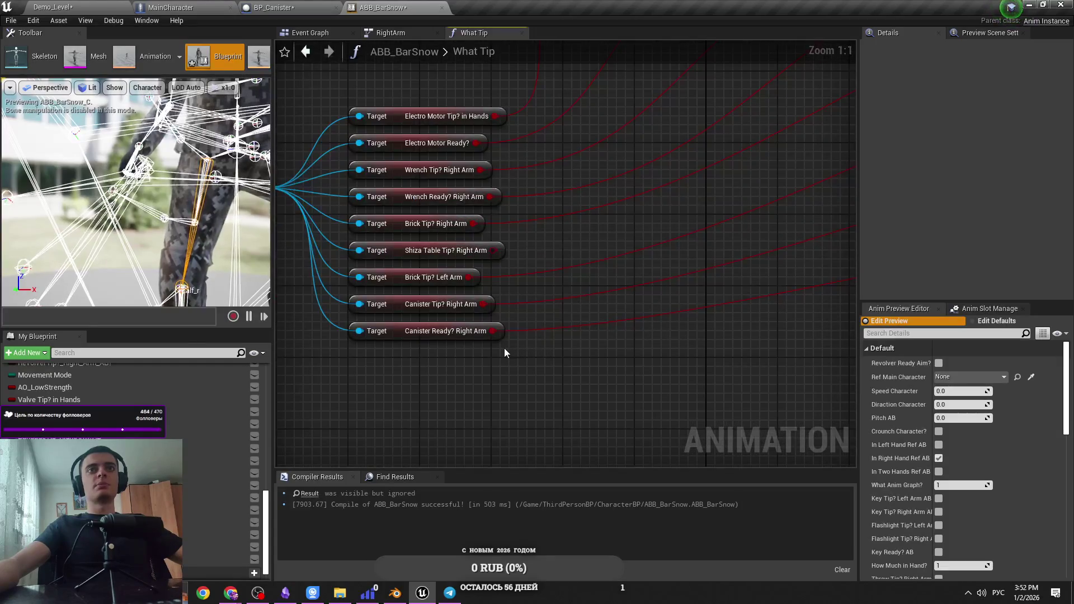
scroll(491, 348, "down", 5)
scroll(721, 261, "up", 5)
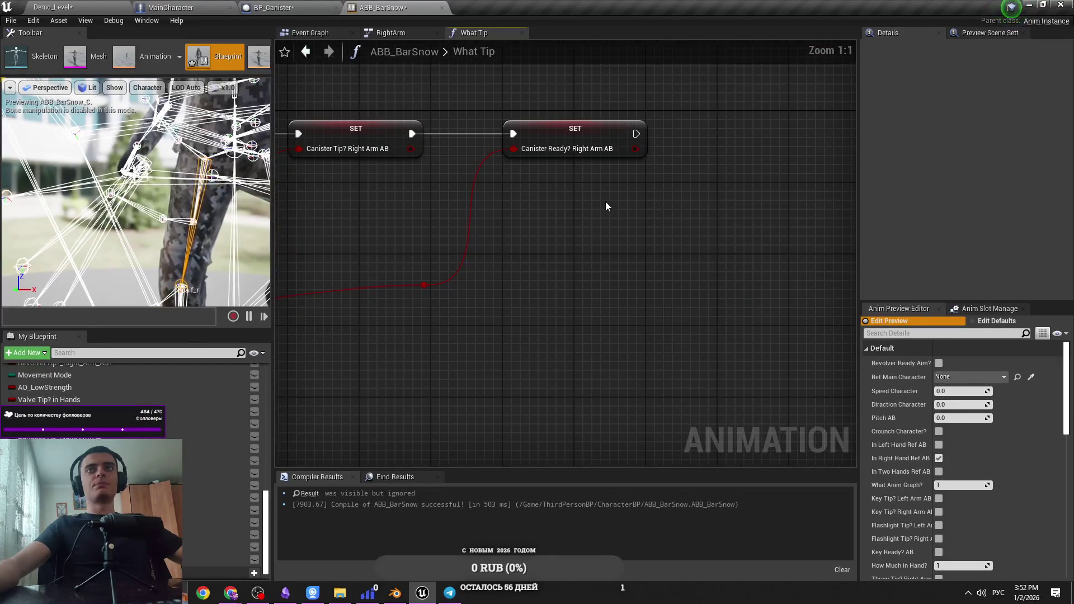
Go back to the RightArm state machine, then return to the BP_Canister blueprint
key("alt+Left")
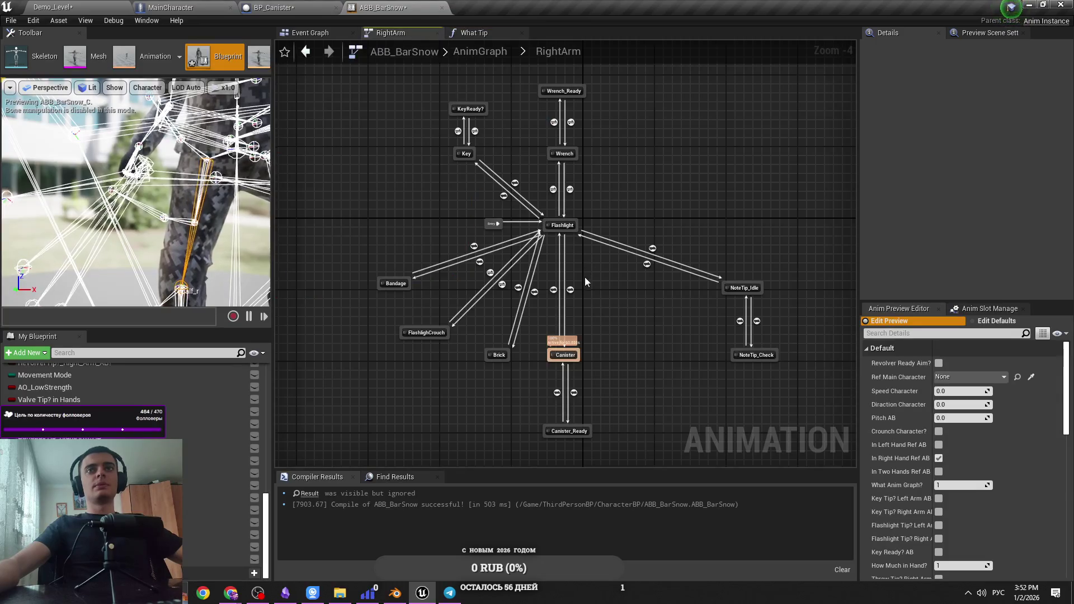
scroll(623, 345, "up", 3)
left_click(273, 7)
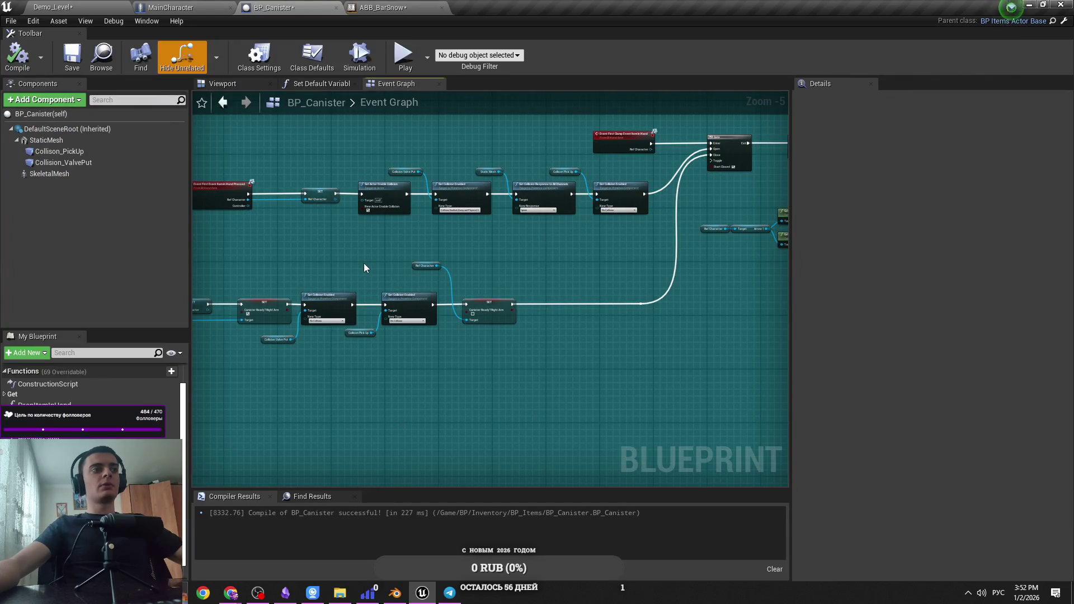
Recompile BP_Canister and nudge the SET node slightly right
left_click_drag(353, 258, 434, 263)
left_click(18, 56)
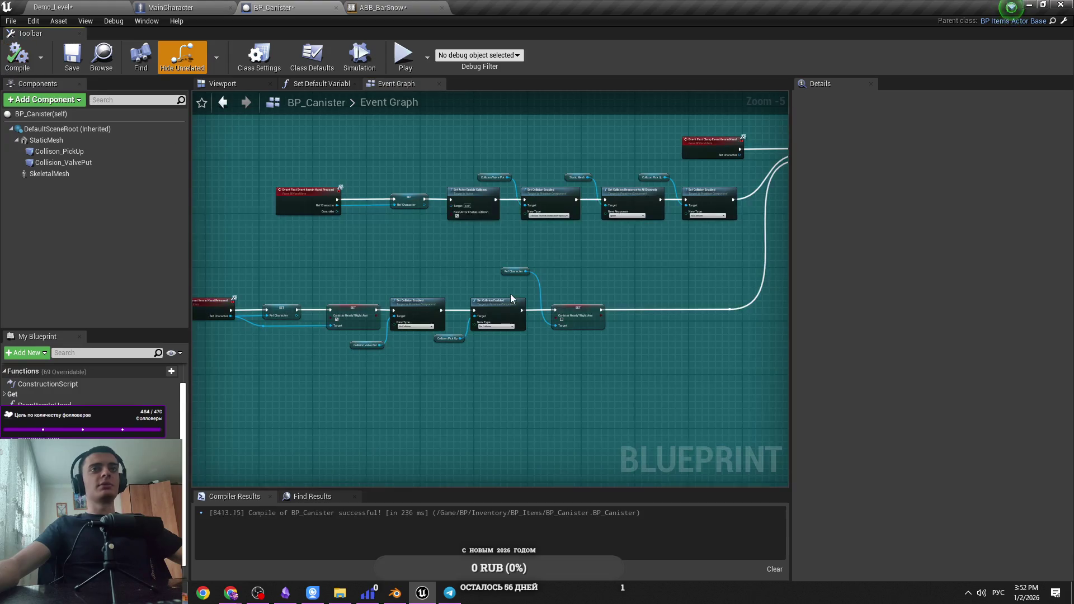
scroll(513, 302, "up", 4)
scroll(453, 277, "down", 4)
scroll(454, 277, "up", 4)
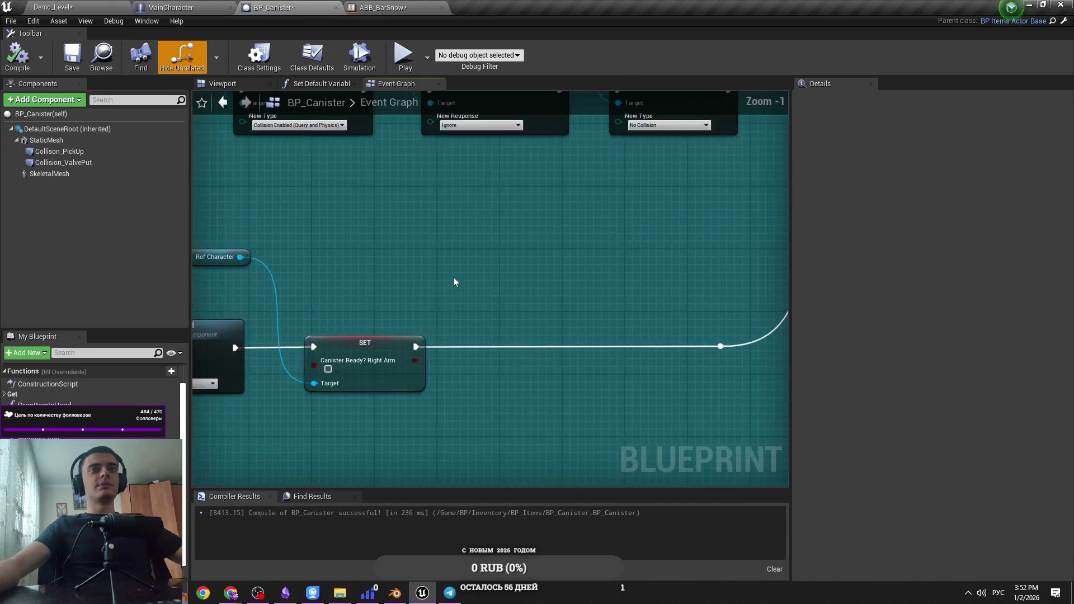
left_click_drag(388, 348, 395, 348)
left_click(218, 257)
left_click(442, 291)
Pan through the trace, Print String and Gate nodes, then show ABB_BarSnow's RightArm state machine
scroll(434, 314, "down", 2)
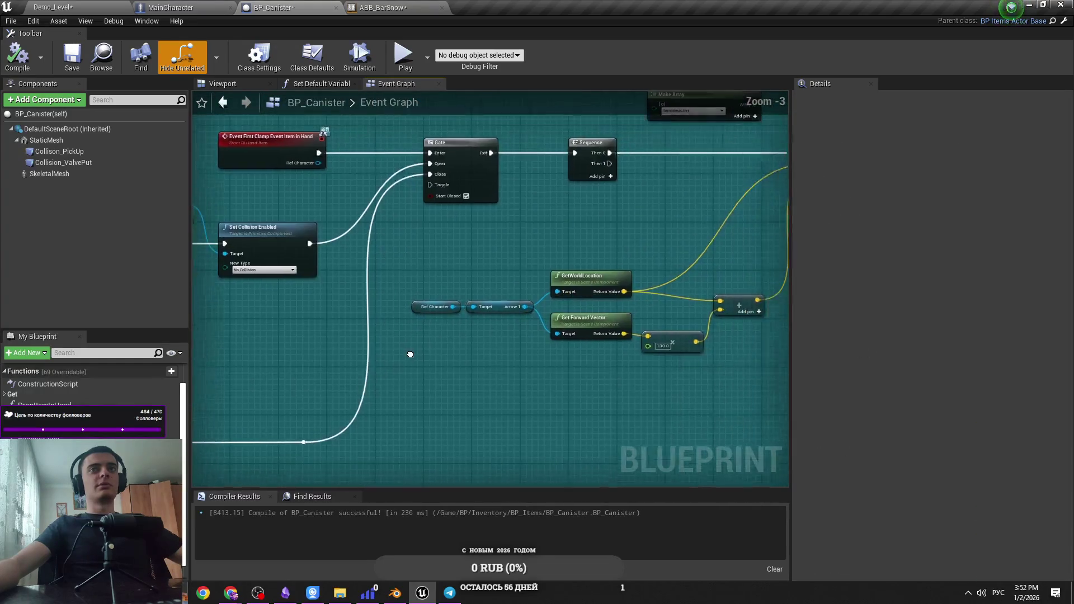
mouse_move(418, 365)
left_mouse_down()
mouse_move(396, 290)
mouse_move(368, 323)
left_mouse_up()
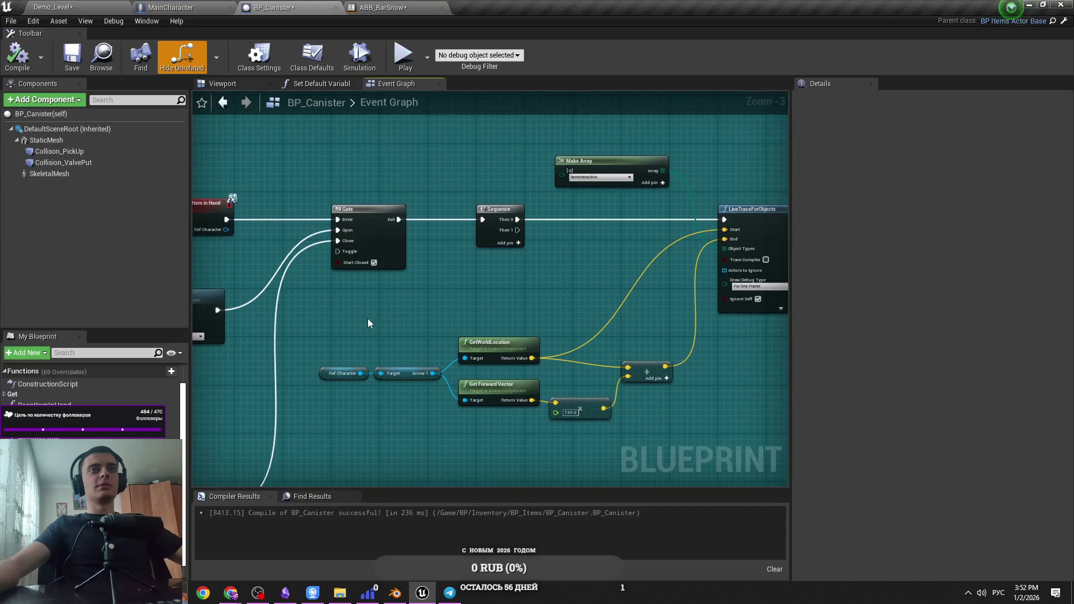
left_click_drag(485, 345, 292, 304)
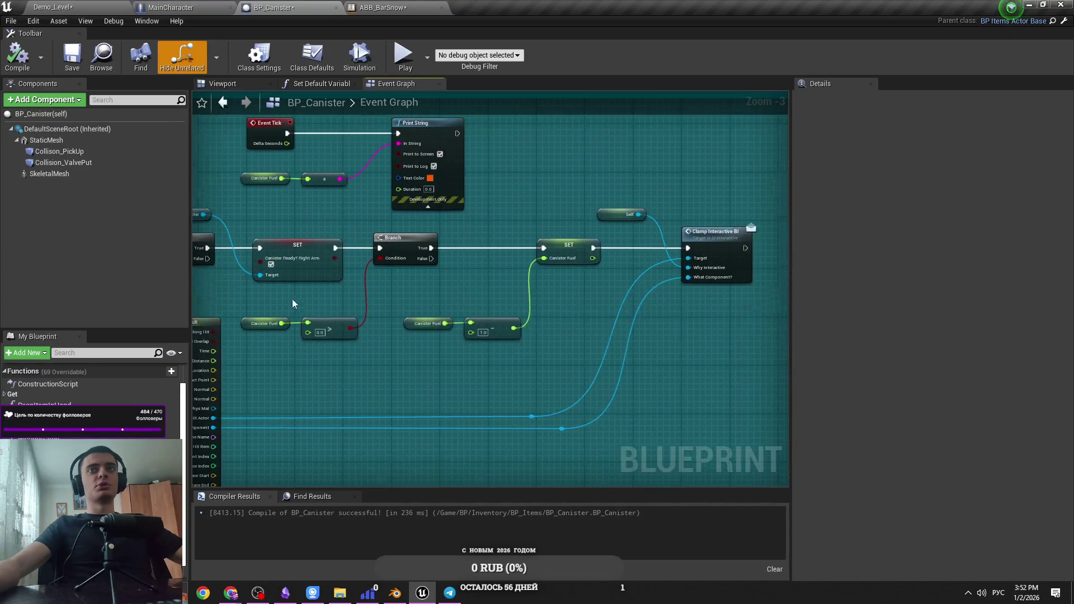
mouse_move(458, 310)
left_mouse_down()
mouse_move(662, 320)
mouse_move(638, 340)
mouse_move(554, 286)
mouse_move(425, 291)
mouse_move(462, 299)
mouse_move(453, 273)
mouse_move(622, 287)
mouse_move(718, 215)
mouse_move(587, 185)
left_mouse_up()
scroll(462, 299, "up", 1)
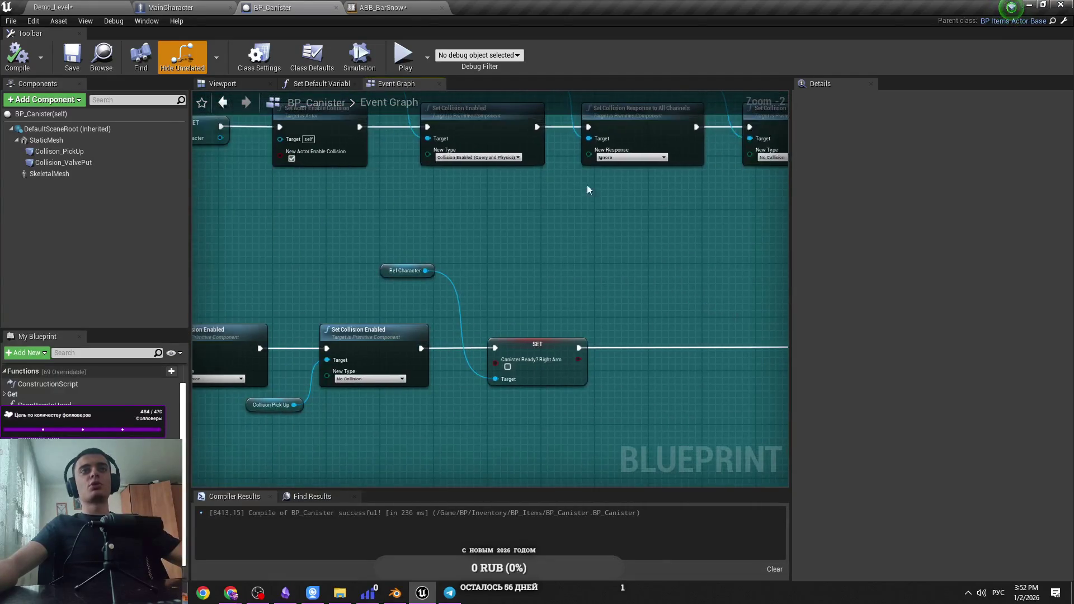
mouse_move(507, 367)
left_mouse_down()
mouse_move(423, 275)
mouse_move(194, 359)
left_mouse_up()
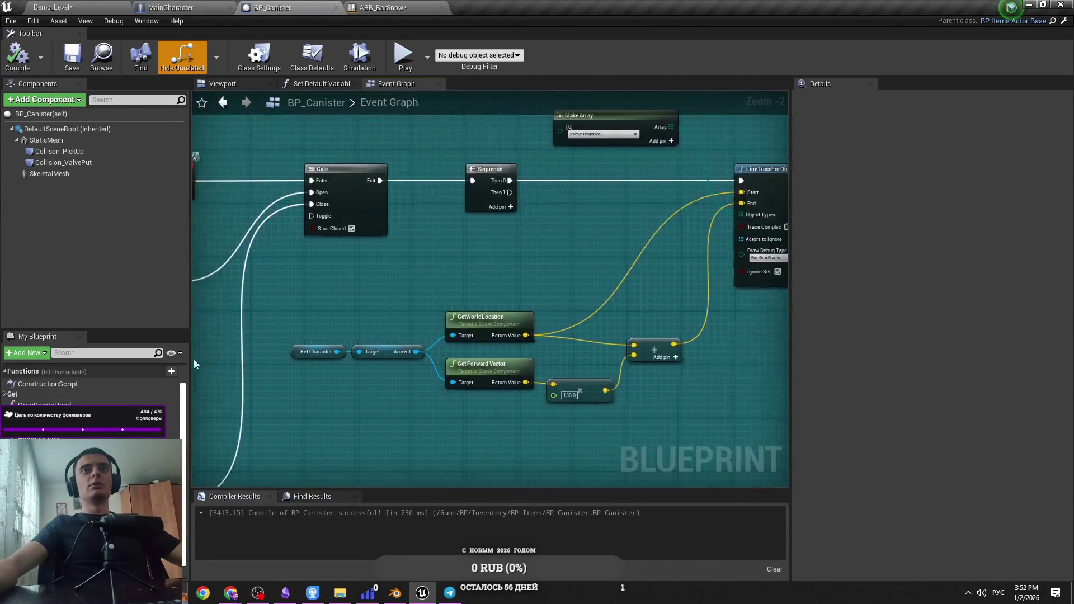
scroll(280, 313, "up", 1)
scroll(364, 283, "down", 1)
left_click_drag(364, 283, 750, 328)
mouse_move(657, 332)
left_mouse_down()
mouse_move(443, 324)
mouse_move(294, 304)
left_mouse_up()
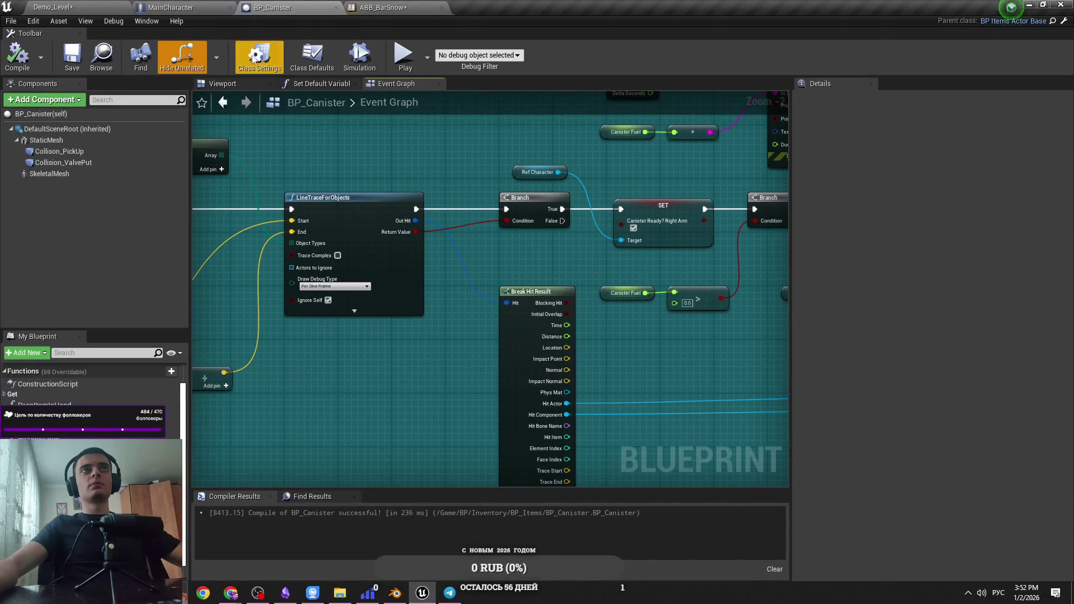
left_click(184, 7)
left_click(399, 8)
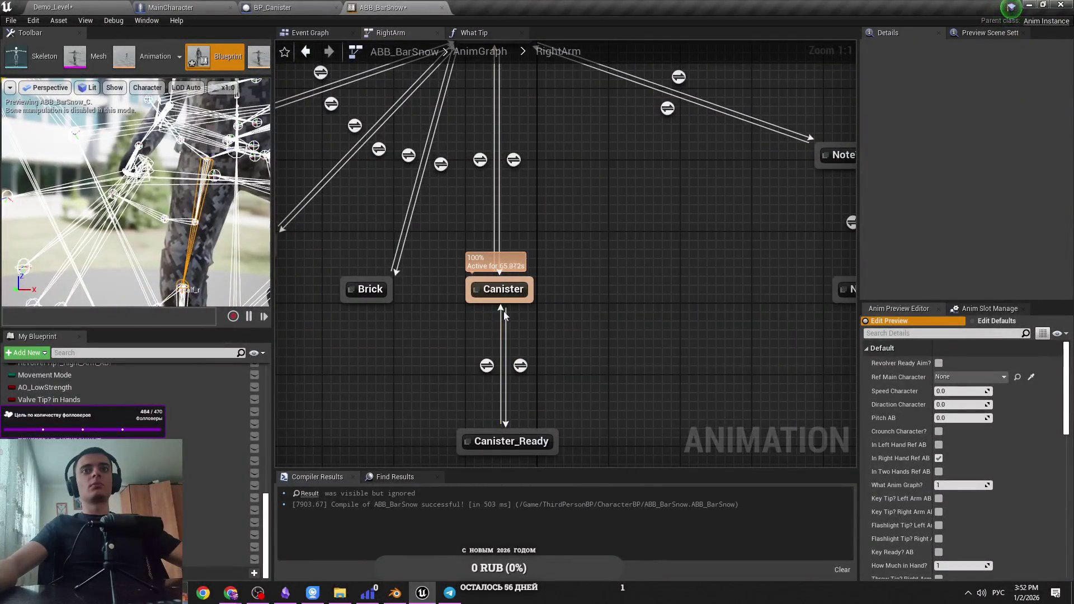
Peek into the Canister state graph, then look over Canister_Ready and the NoteTip states
double_click(506, 293)
key("alt+Left")
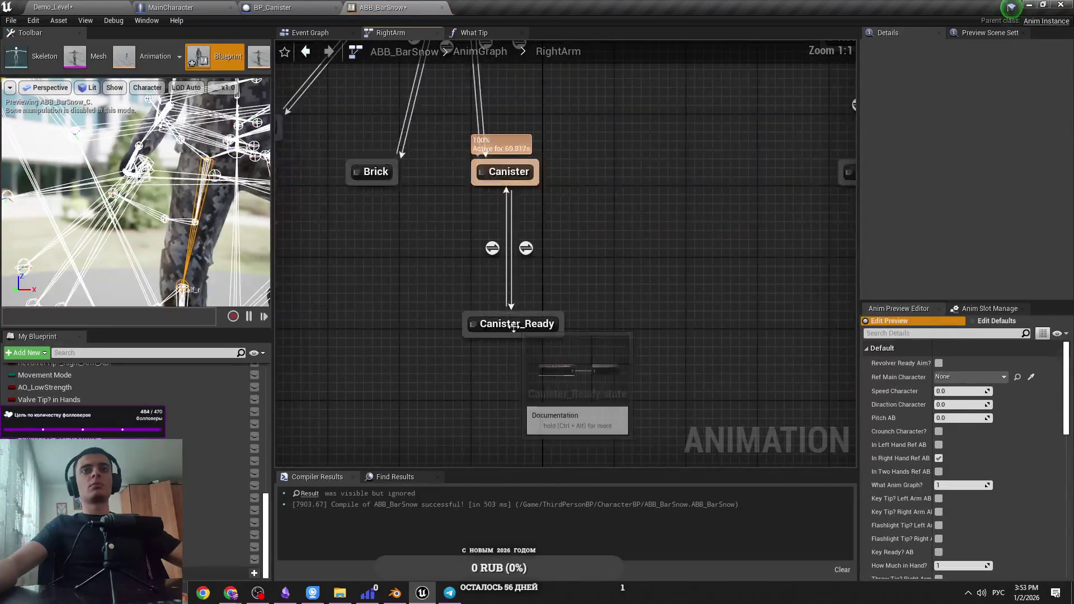
left_click(530, 328)
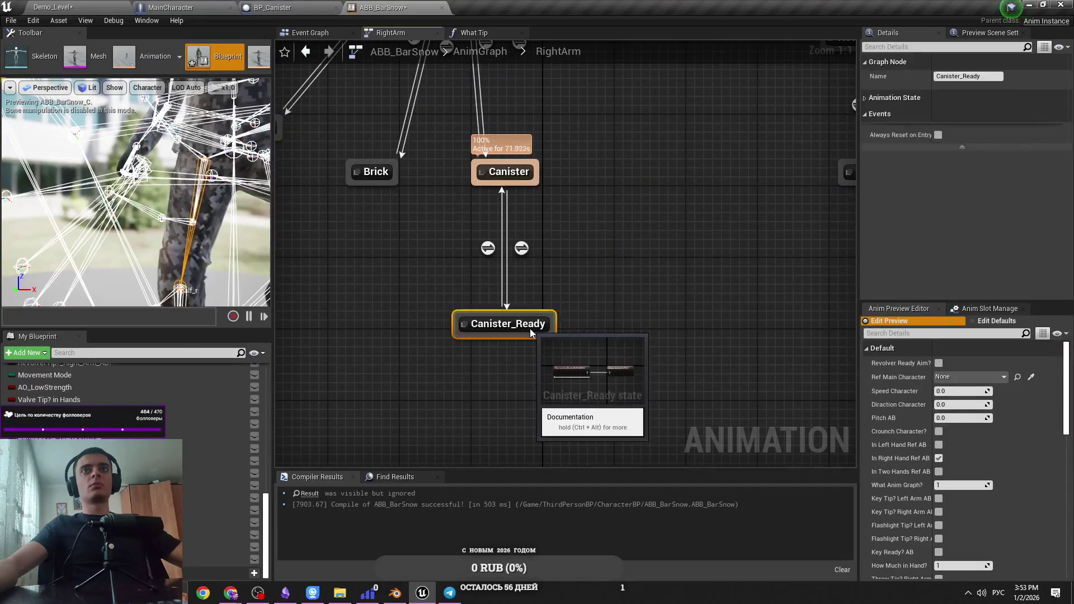
left_click(605, 209)
mouse_move(605, 209)
left_mouse_down()
mouse_move(528, 370)
mouse_move(452, 125)
left_mouse_up()
Examine the What Tip function's Canister Ready getter, then return to BP_Canister's Event Graph
left_click(271, 7)
left_click(384, 7)
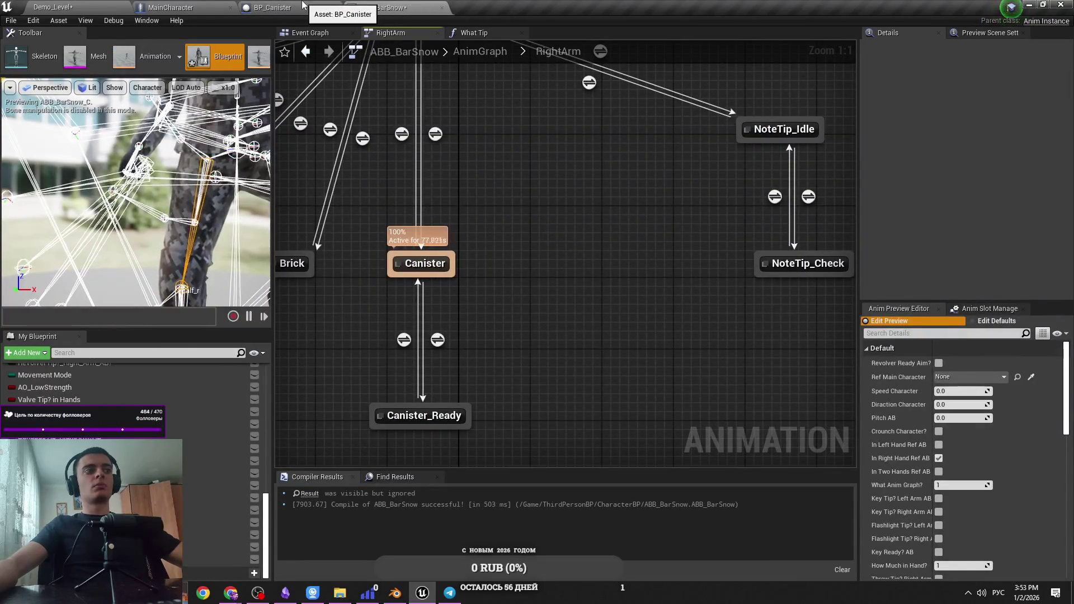
left_click(302, 6)
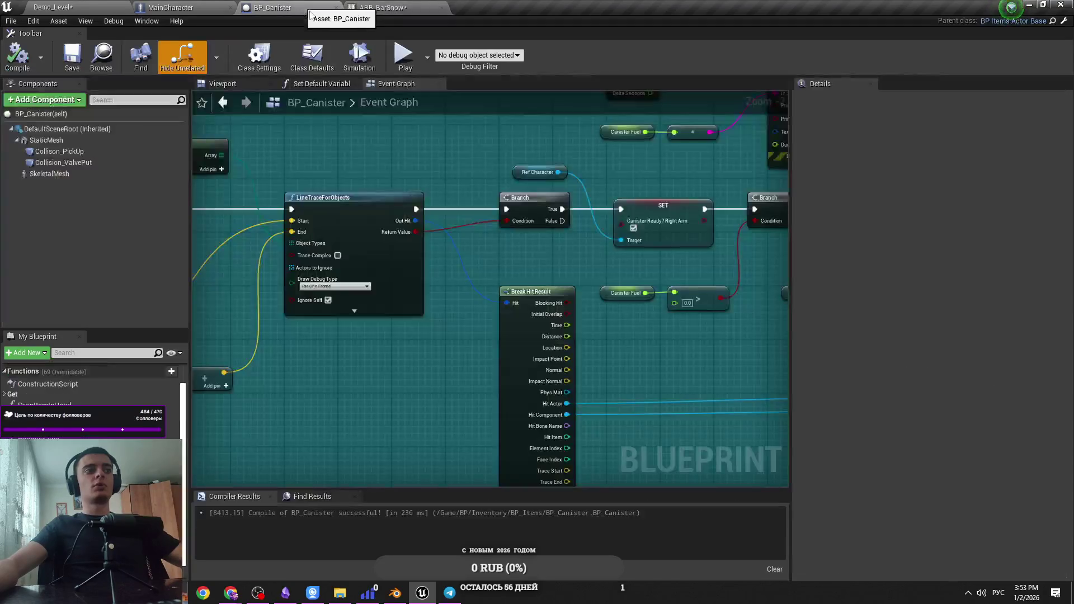
left_click(384, 7)
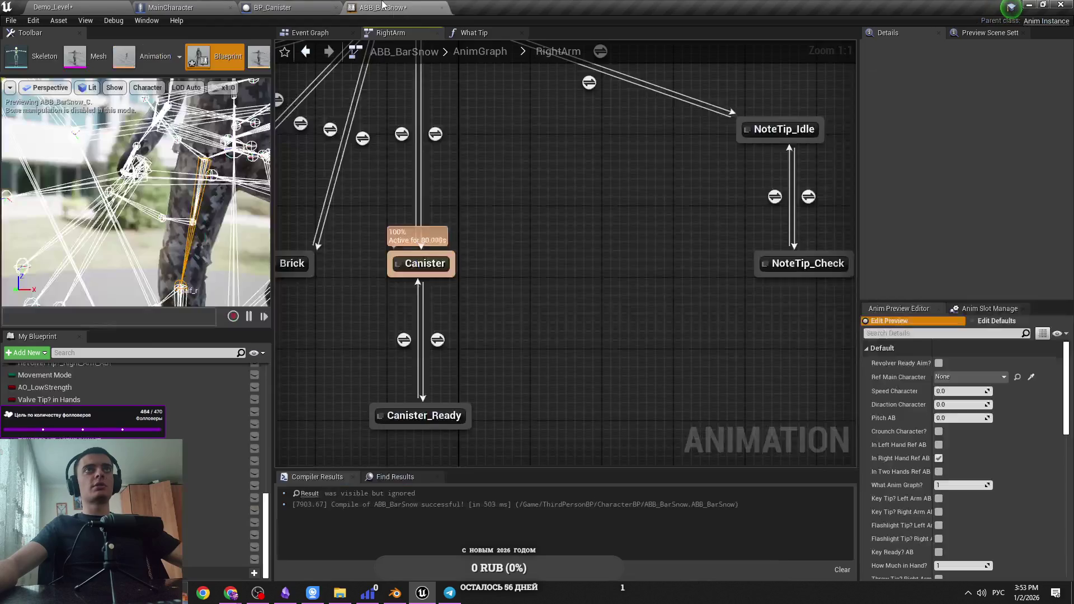
left_click(470, 34)
scroll(479, 190, "down", 1)
scroll(658, 254, "down", 3)
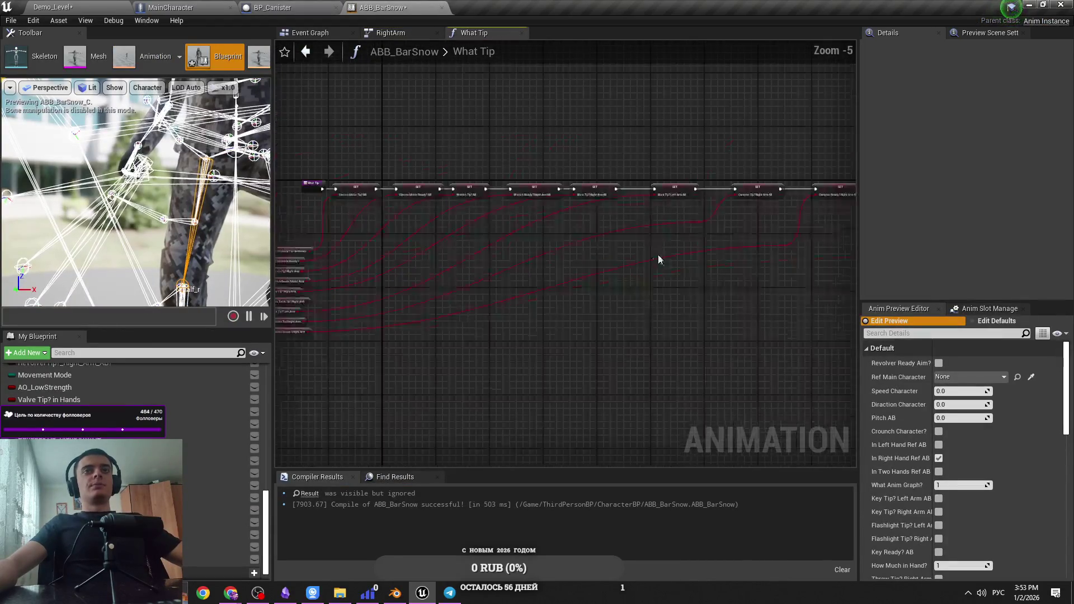
scroll(360, 314, "up", 5)
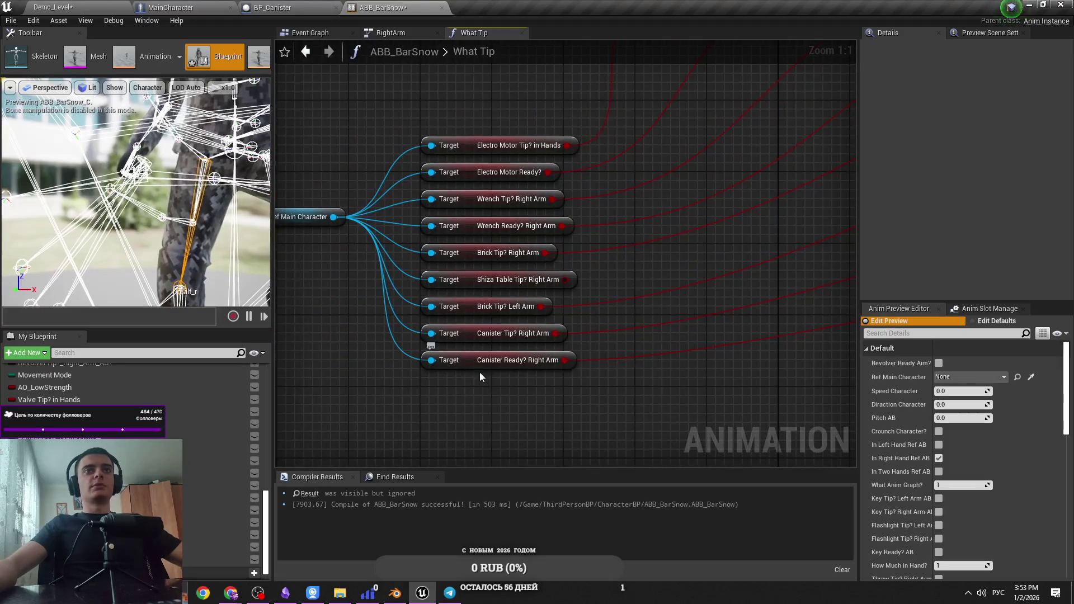
left_click(263, 7)
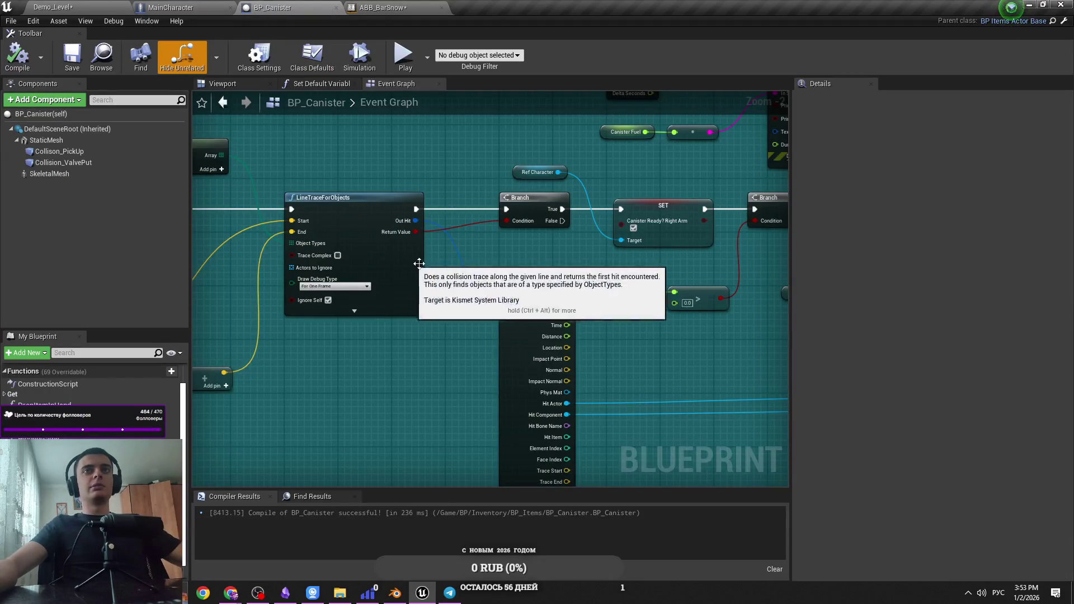
Inspect the Canister Ready SET node and the First Event Item in Hand Released node
scroll(447, 285, "down", 2)
left_click(593, 238)
right_click(593, 237)
mouse_move(643, 428)
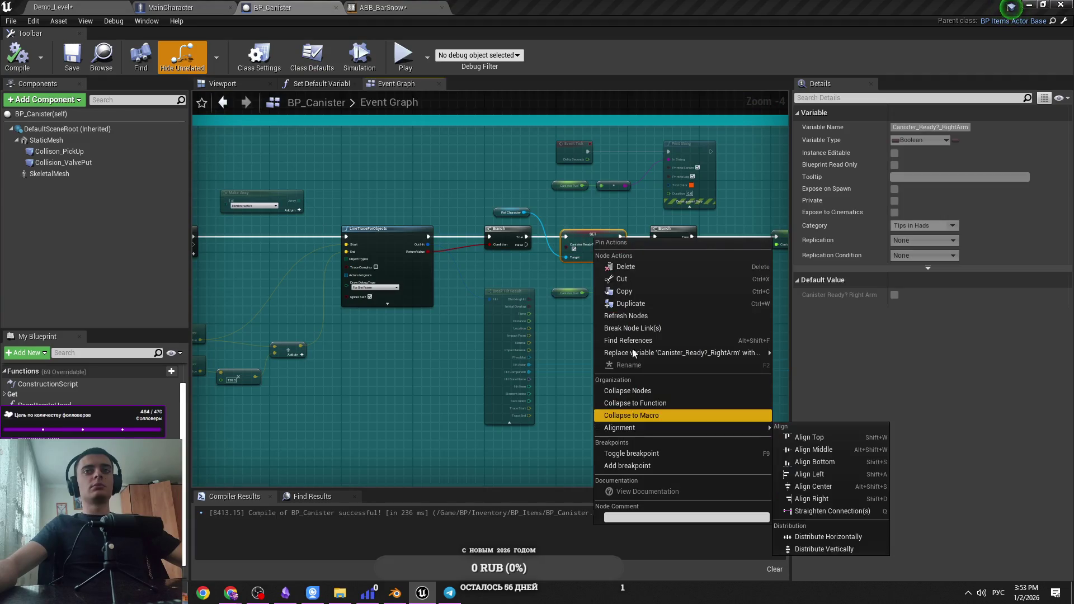
left_click(553, 261)
scroll(553, 262, "down", 4)
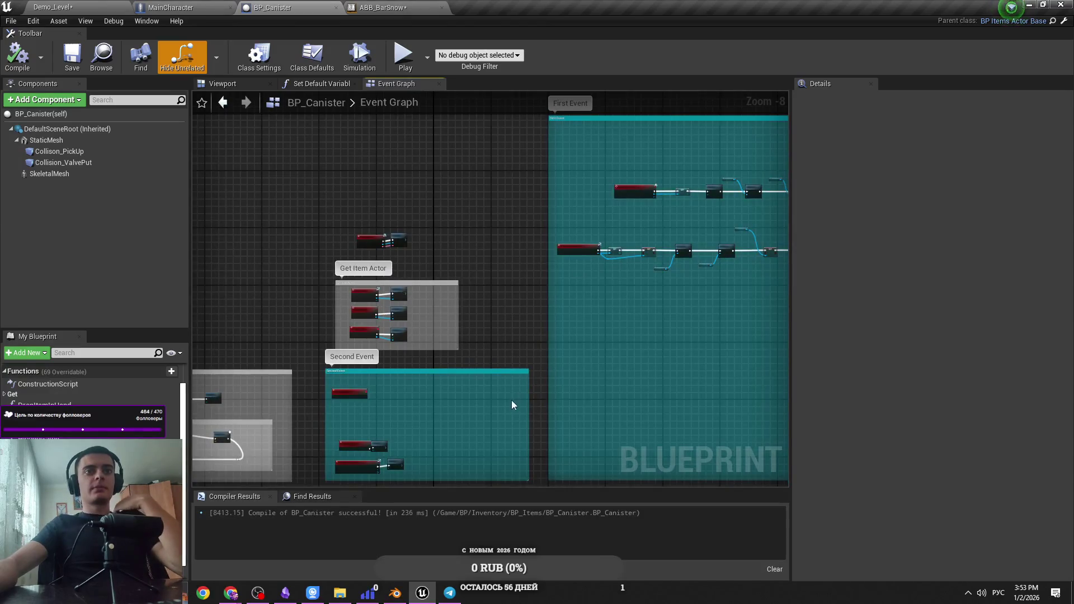
scroll(436, 350, "up", 4)
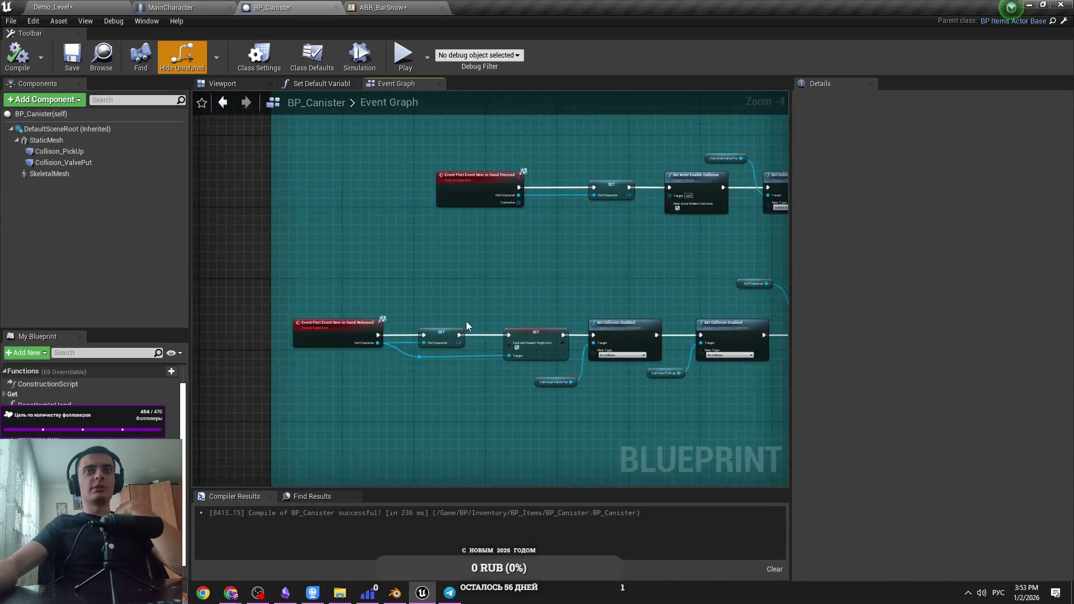
scroll(585, 290, "up", 2)
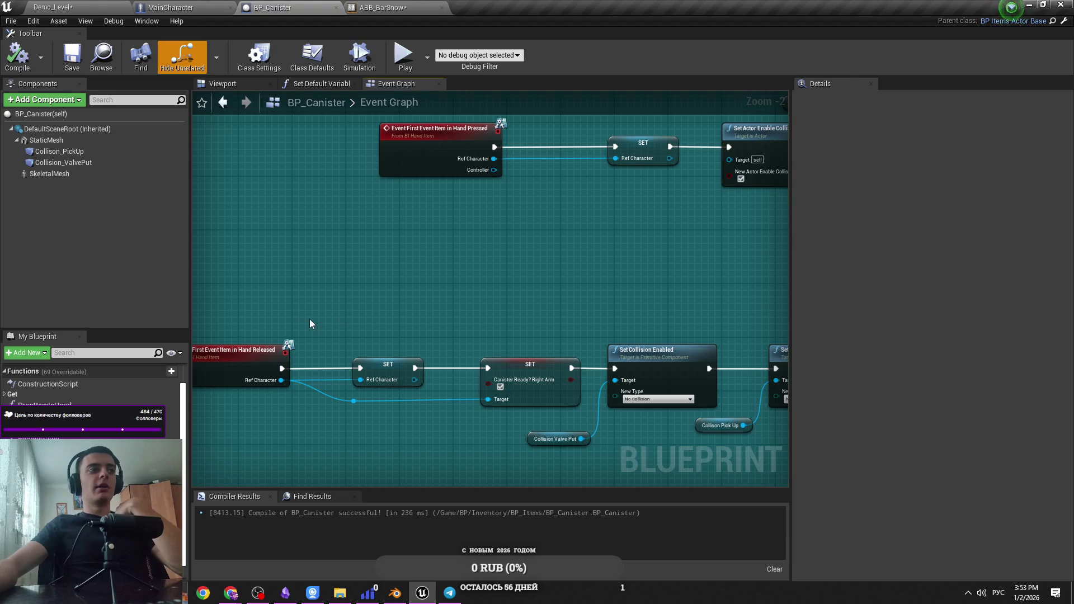
left_click(264, 353)
left_click(336, 351)
scroll(336, 352, "down", 2)
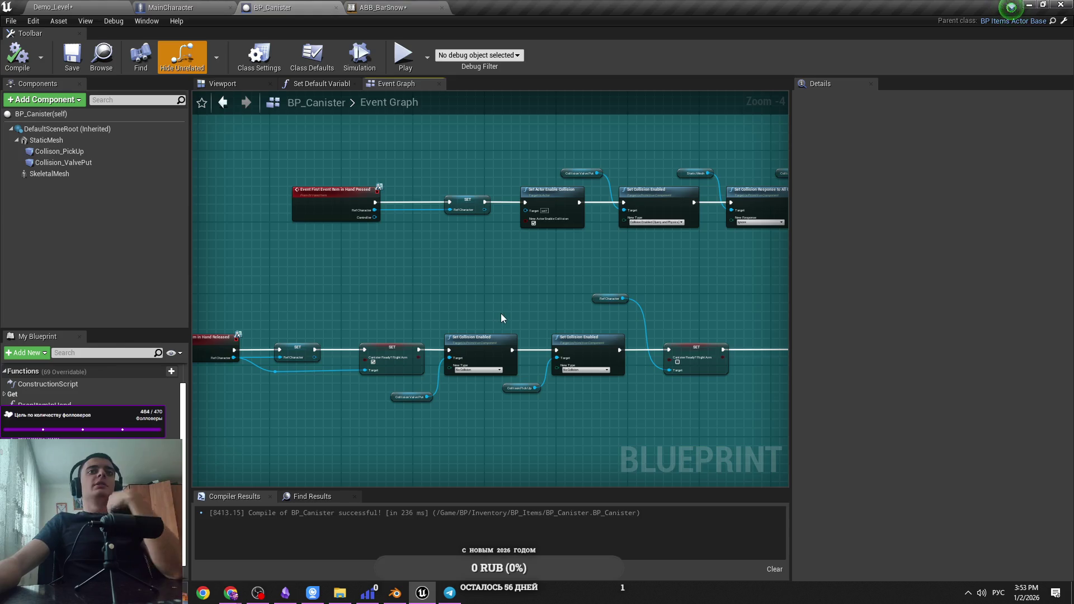
scroll(416, 333, "up", 2)
Delete the Canister Ready? Right Arm SET from the Released chain and attempt to reconnect Ref Character
mouse_move(415, 320)
left_mouse_down()
mouse_move(576, 290)
mouse_move(560, 369)
mouse_move(475, 385)
left_mouse_up()
left_click(488, 378)
mouse_move(603, 283)
left_mouse_down()
mouse_move(624, 345)
mouse_move(452, 332)
left_mouse_up()
key("Delete")
mouse_move(385, 365)
left_mouse_down()
mouse_move(637, 368)
mouse_move(398, 367)
mouse_move(665, 359)
mouse_move(469, 383)
mouse_move(431, 368)
mouse_move(511, 339)
mouse_move(499, 339)
left_mouse_up()
left_click(433, 339)
key("ctrl+Tab")
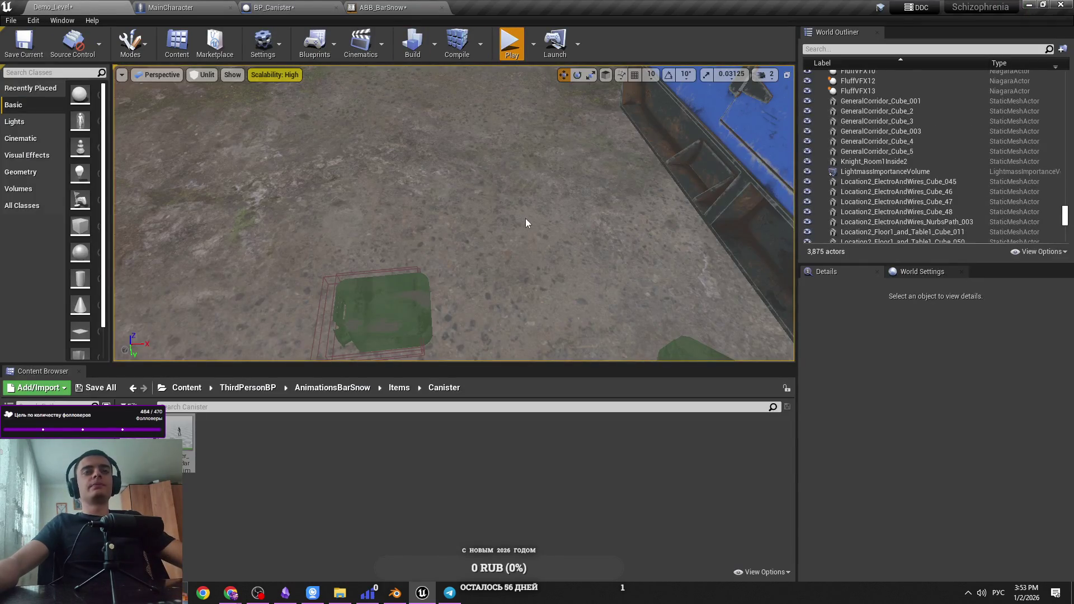
Run a quick Play-in-Editor test of the level, stop it, and save BP_Canister
key("alt+p")
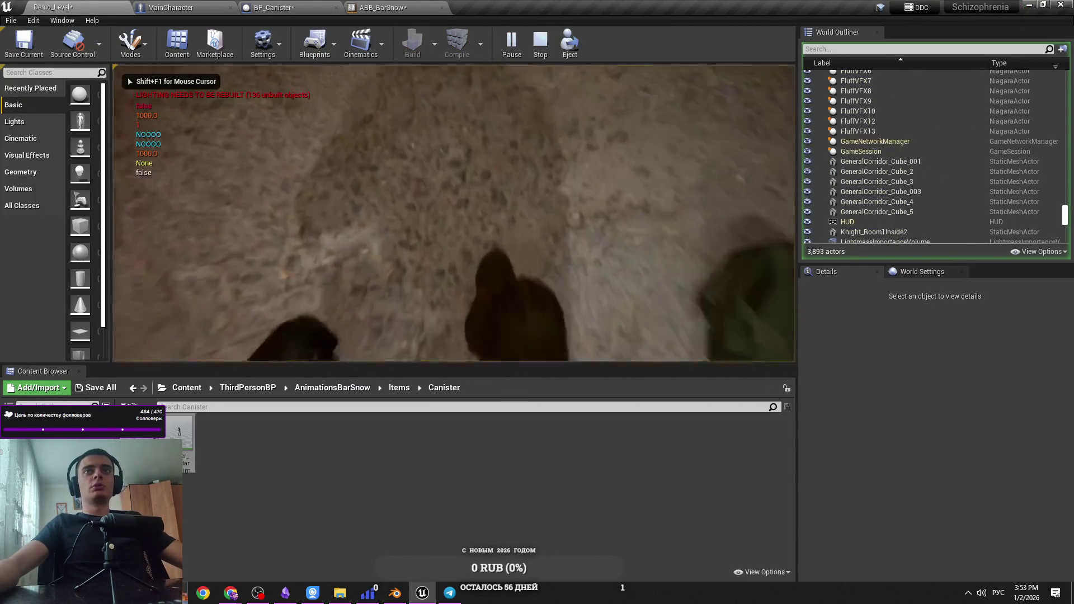
key("Escape")
key("ctrl+s")
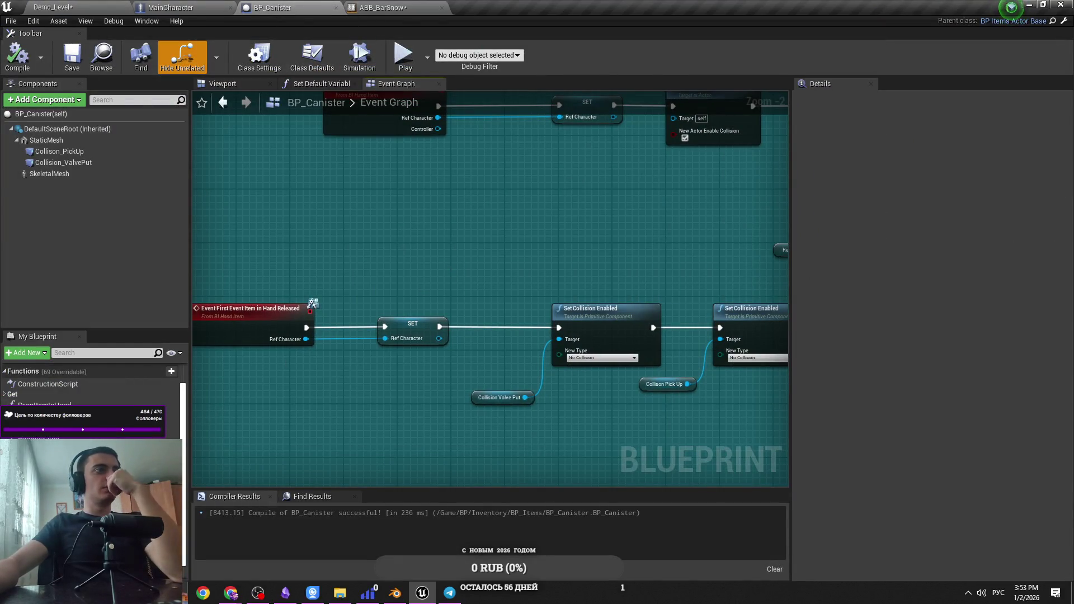
key("alt+Tab")
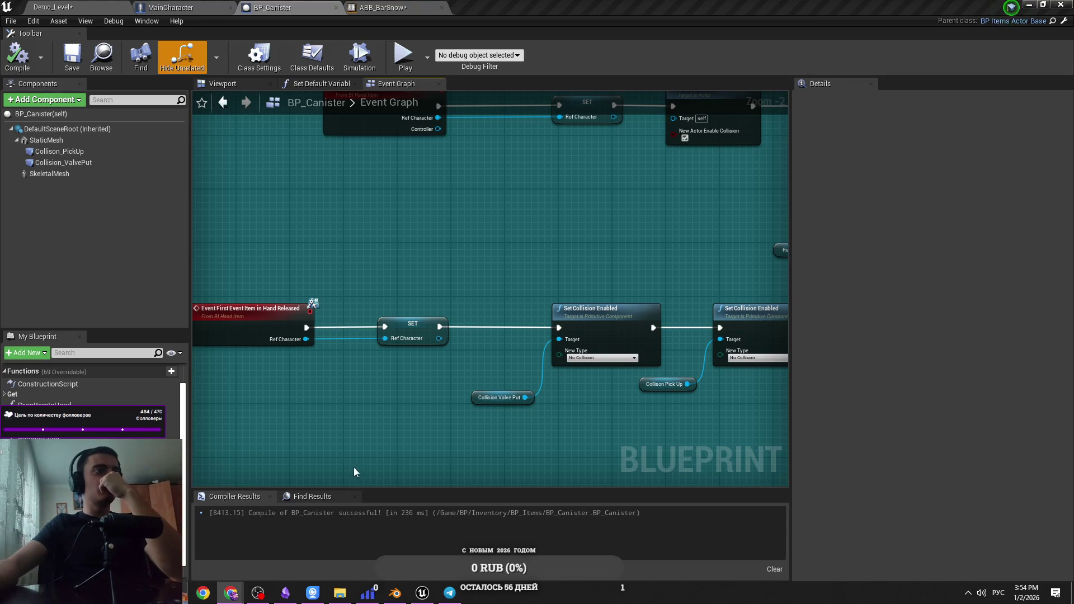
scroll(355, 464, "down", 2)
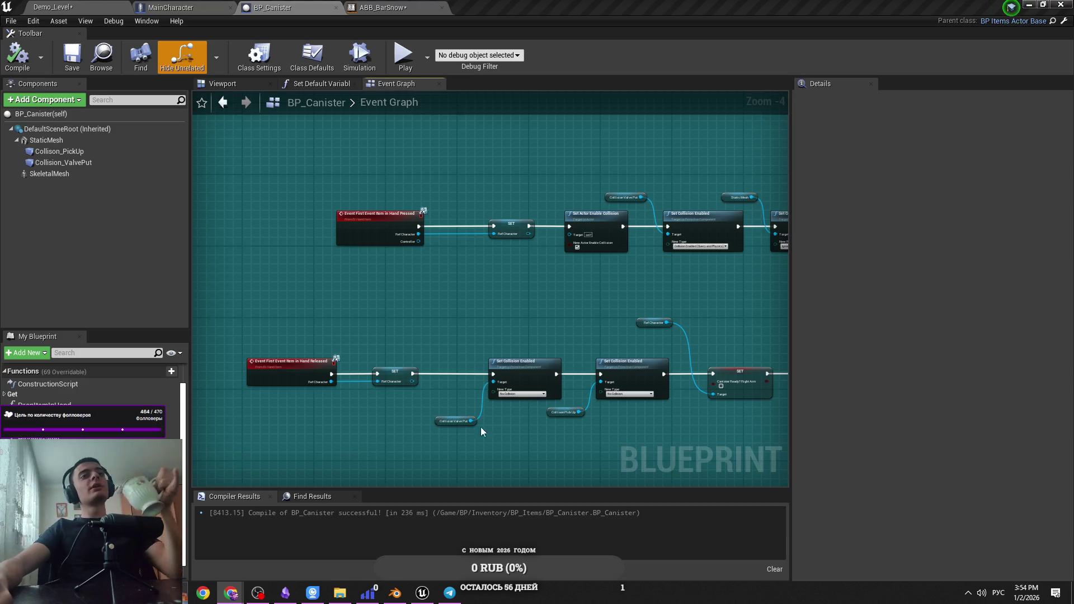
Nudge the reroute point on the item-released wire slightly right
left_click_drag(482, 427, 454, 280)
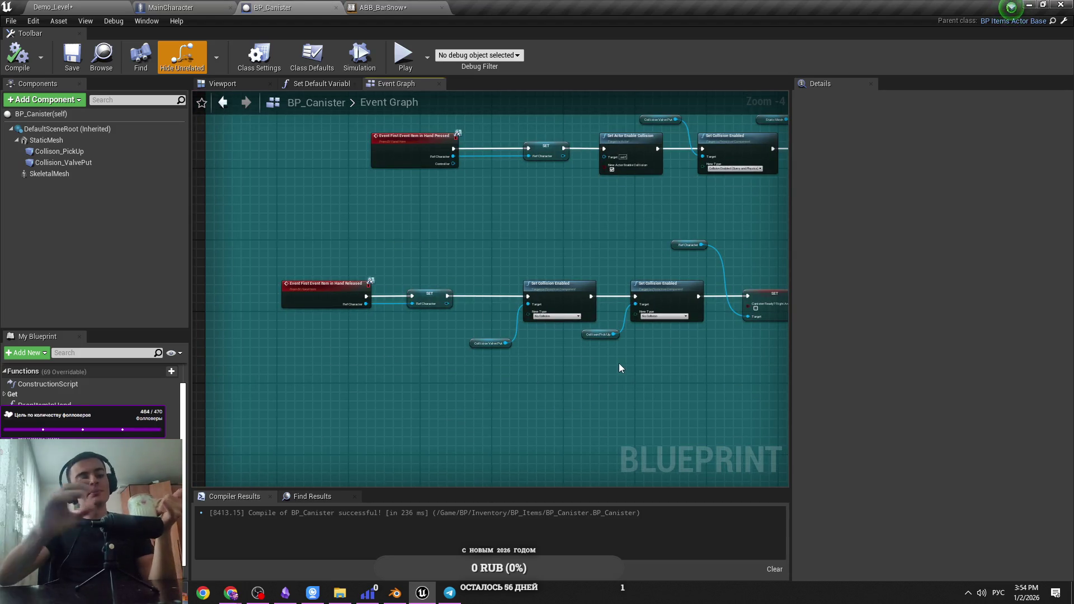
left_click_drag(626, 363, 490, 399)
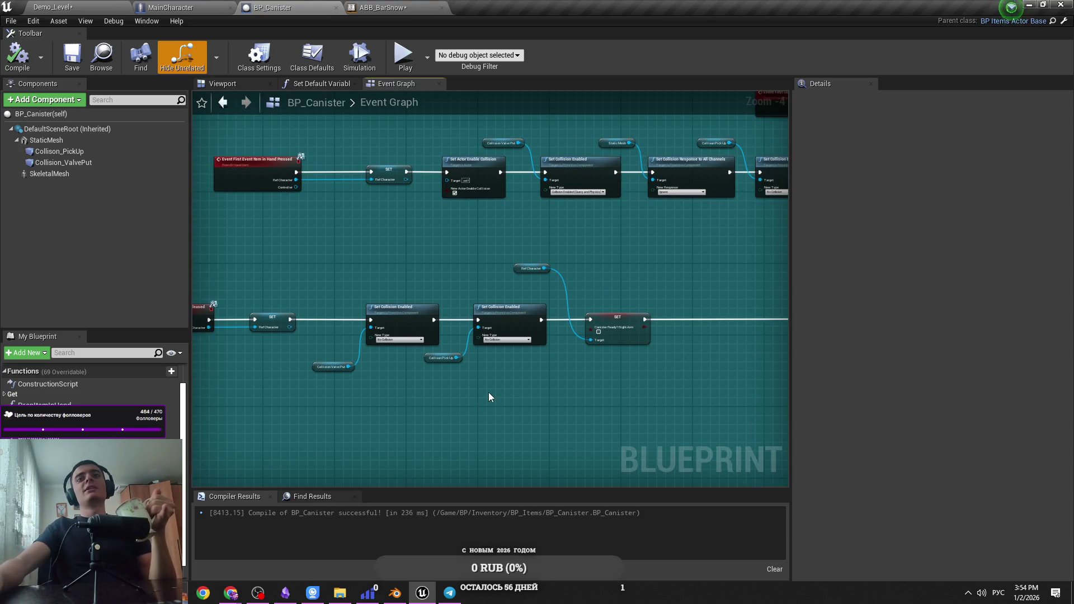
left_click_drag(485, 372, 443, 432)
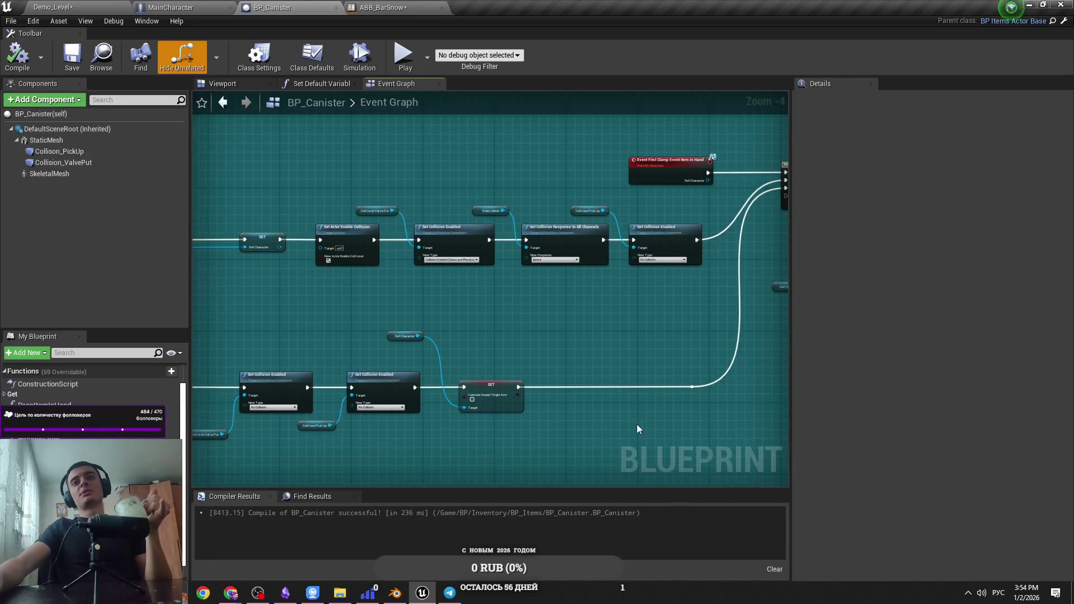
left_click_drag(638, 430, 581, 381)
left_click(482, 392)
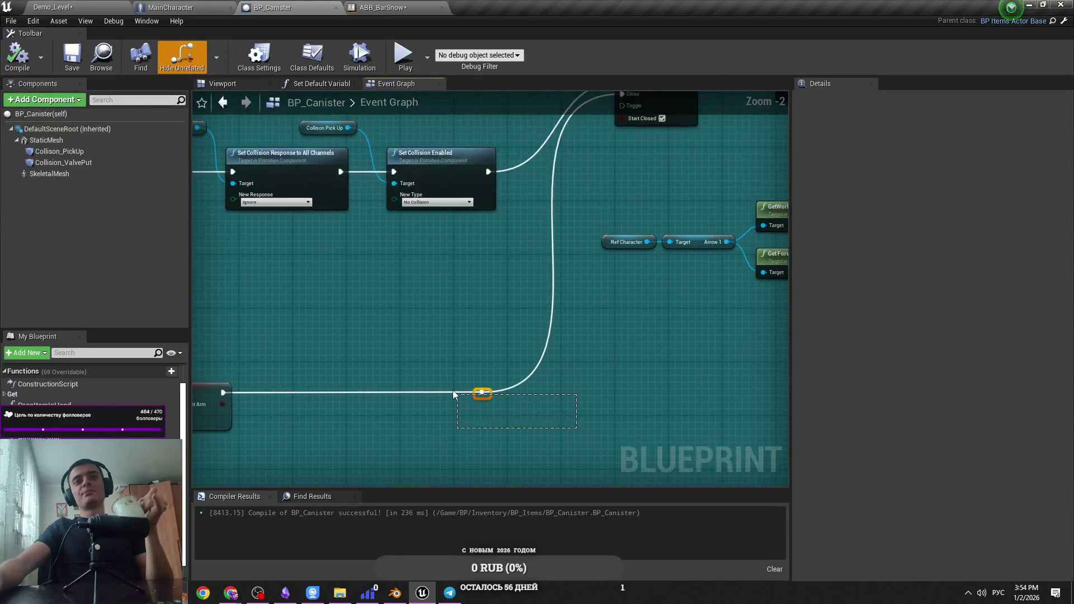
left_click_drag(528, 413, 433, 382)
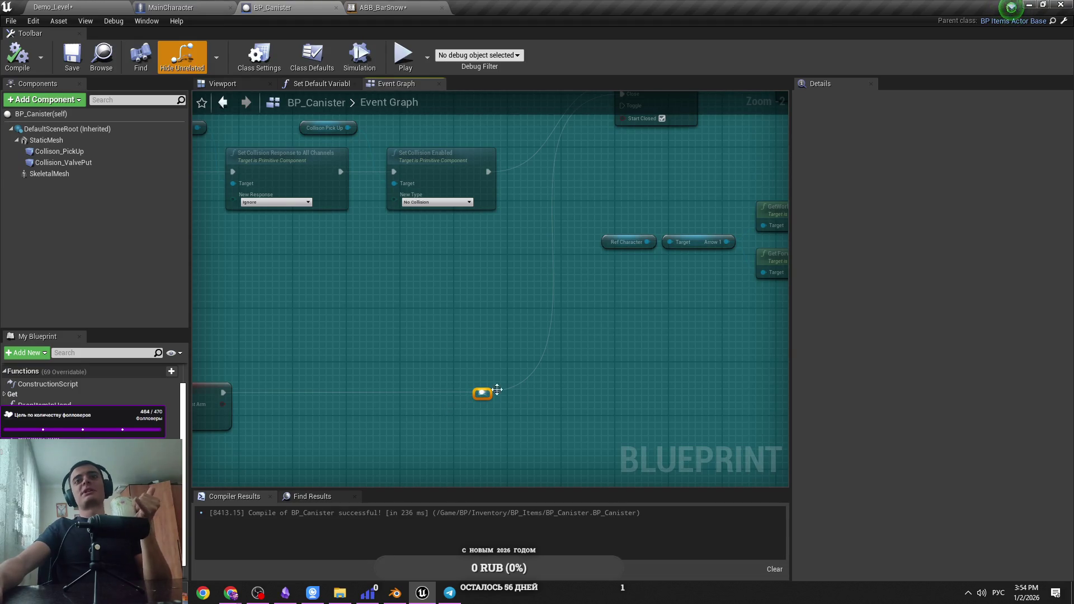
left_click_drag(451, 404, 451, 405)
left_click_drag(481, 392, 489, 392)
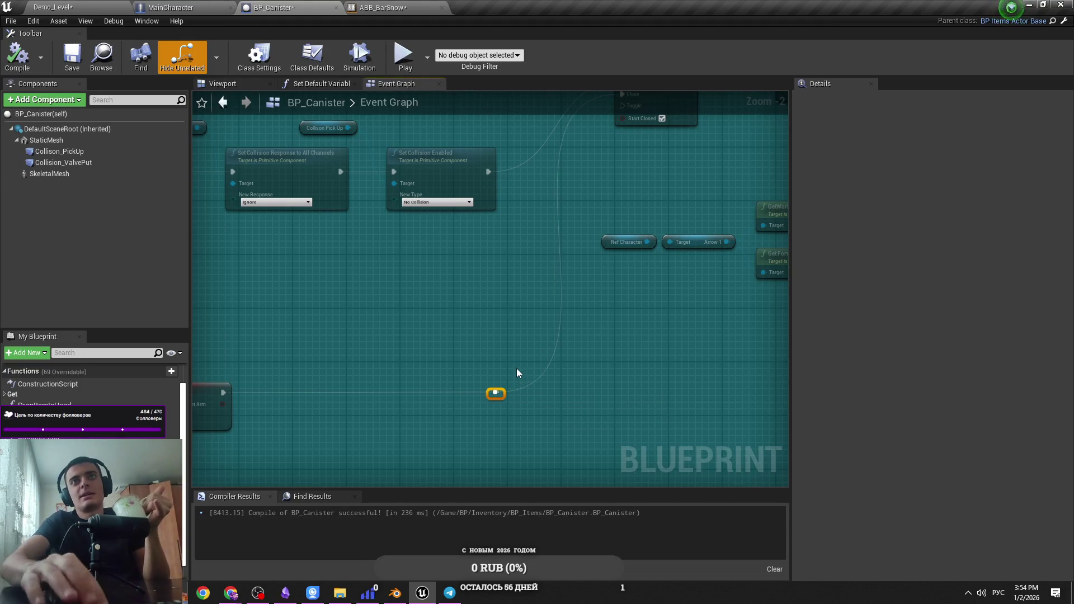
left_click(516, 368)
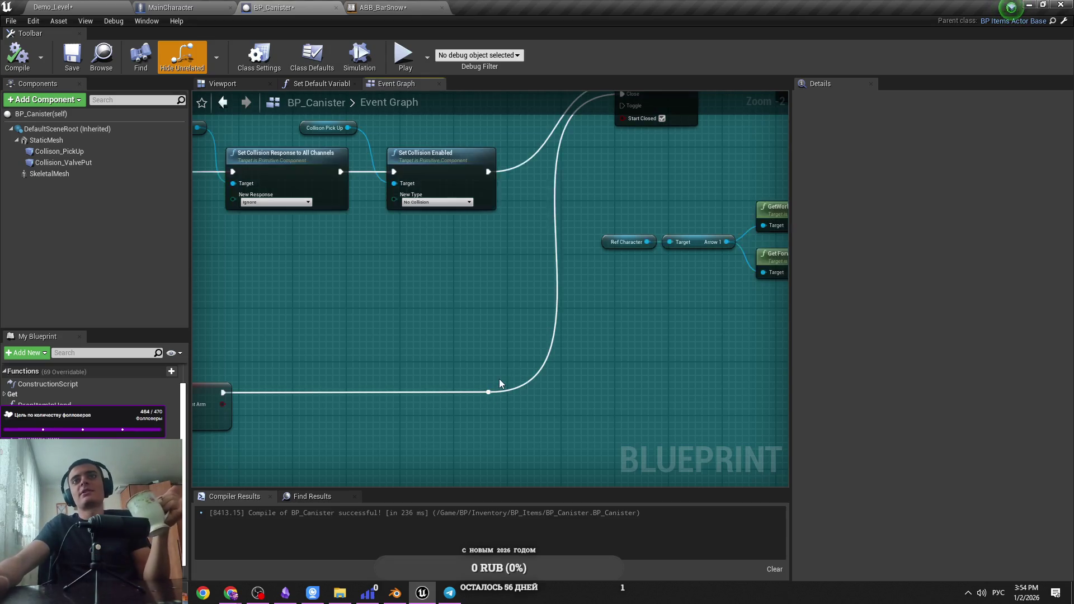
Compile and save the BP_Canister blueprint
scroll(567, 427, "down", 2)
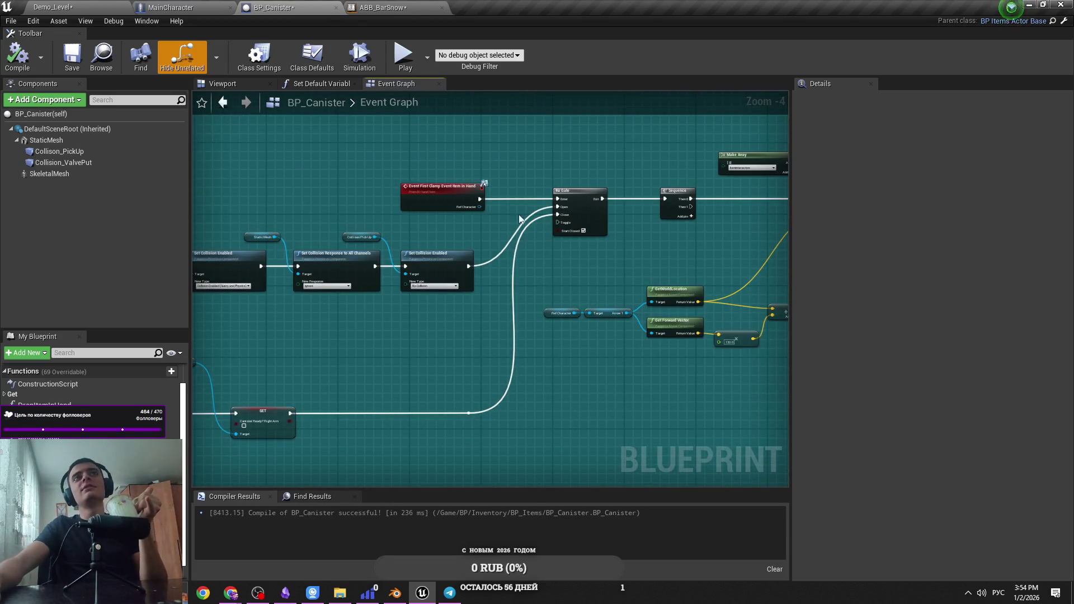
left_click_drag(519, 214, 481, 254)
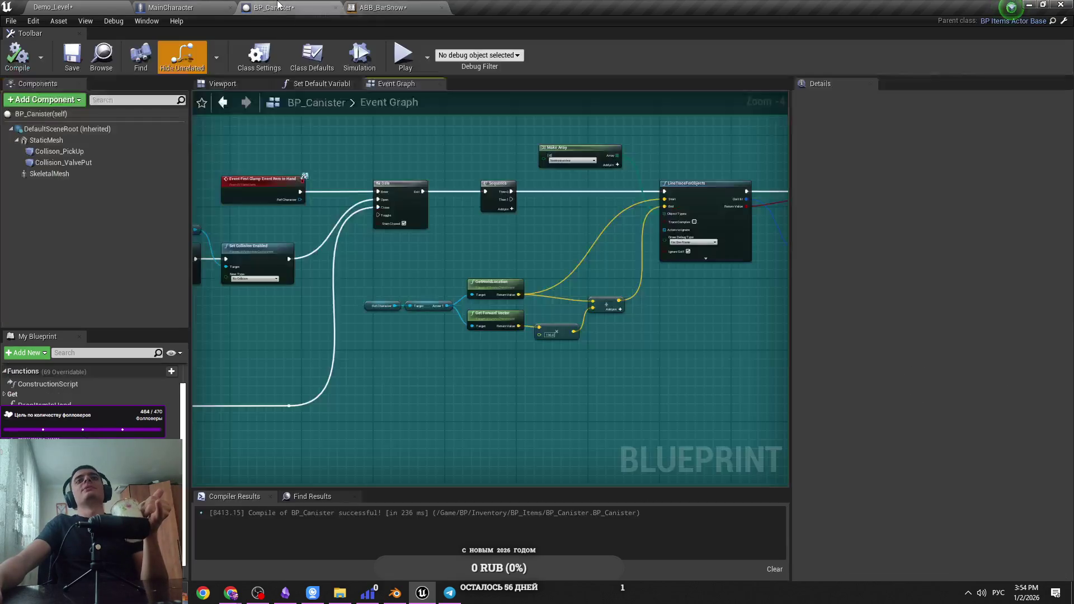
left_click_drag(506, 240, 525, 248)
scroll(379, 284, "up", 3)
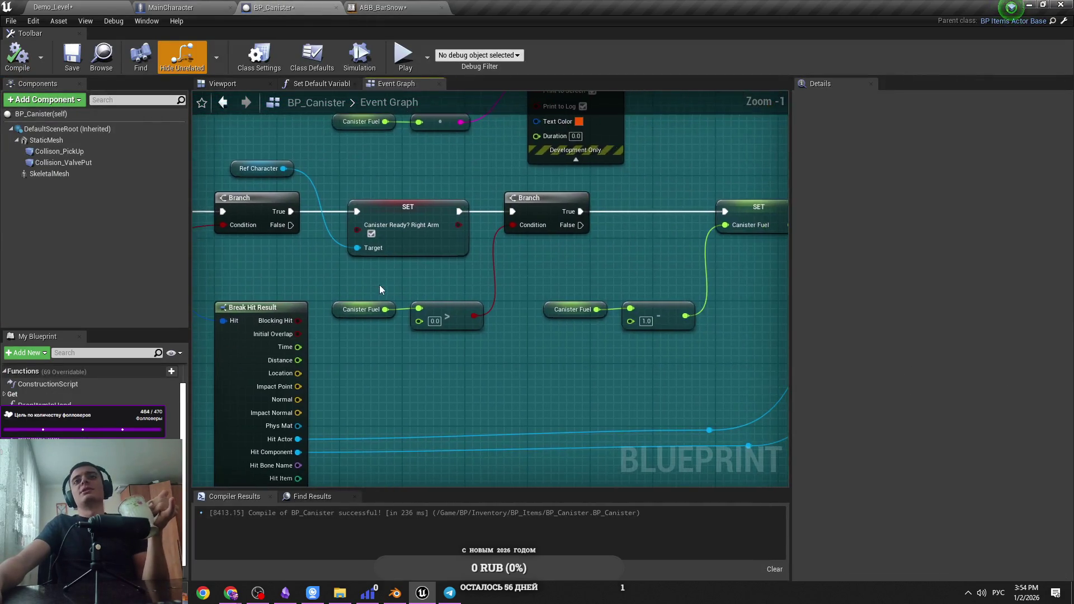
left_click(17, 56)
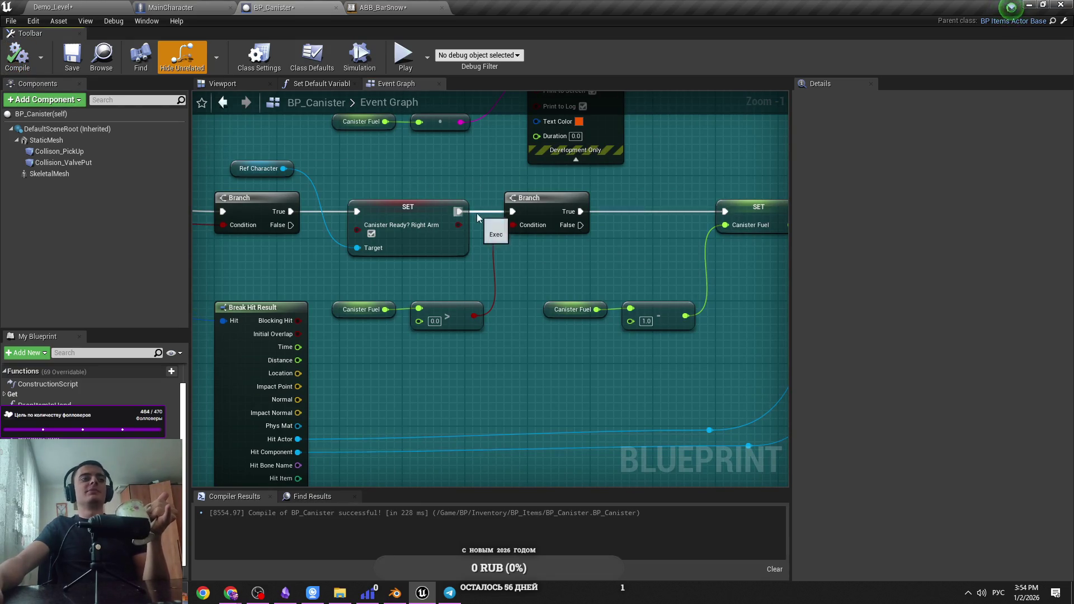
scroll(550, 321, "down", 4)
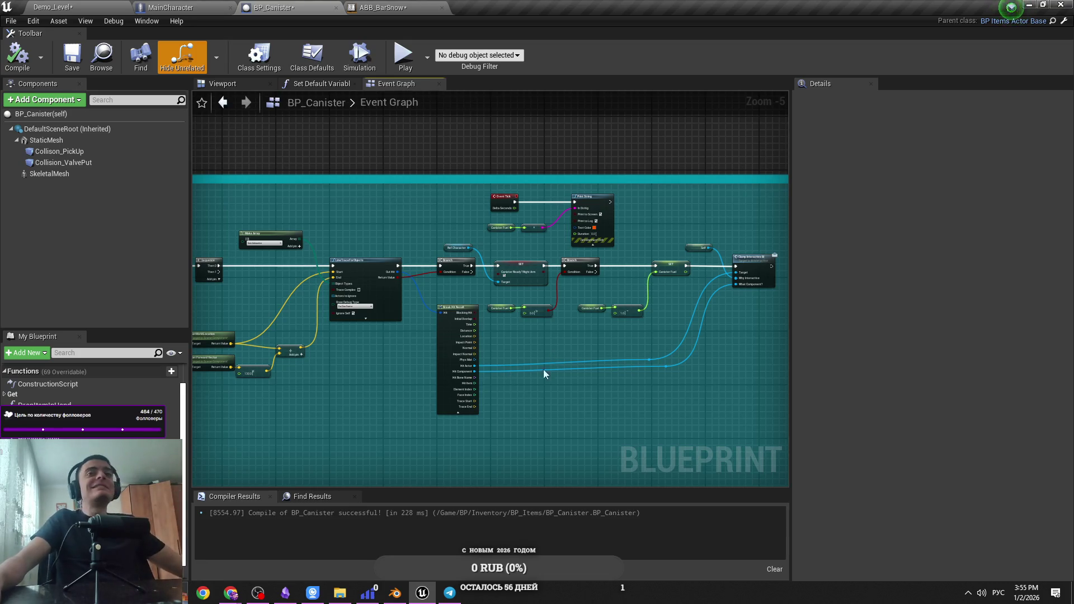
scroll(550, 372, "up", 3)
key("ctrl+s")
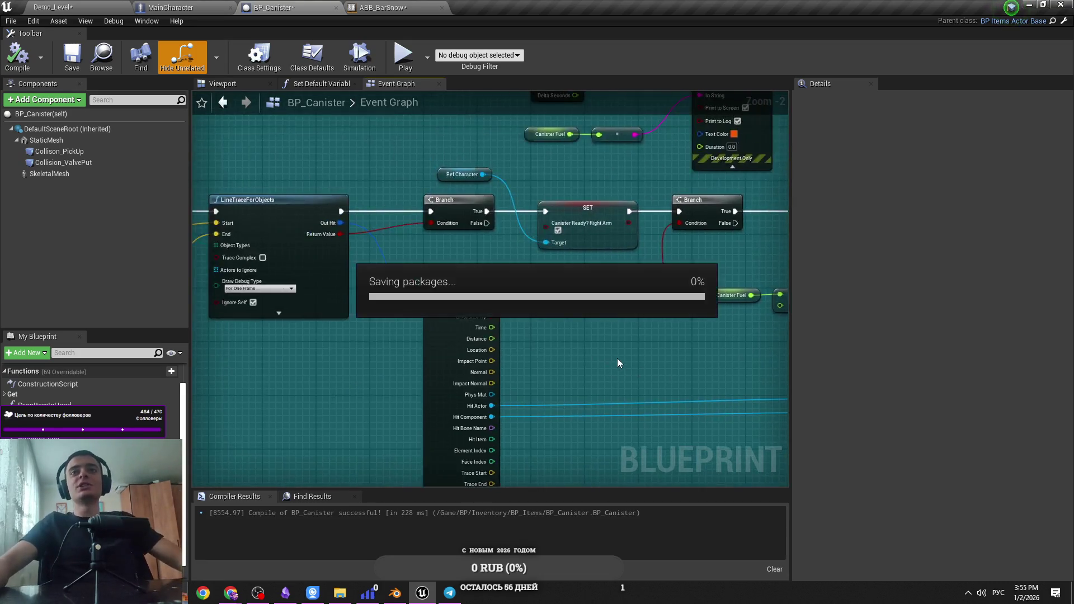
Cycle through the Demo_Level, ABB_BarSnow and BP_Canister tabs, ending on MainCharacter
left_click(170, 7)
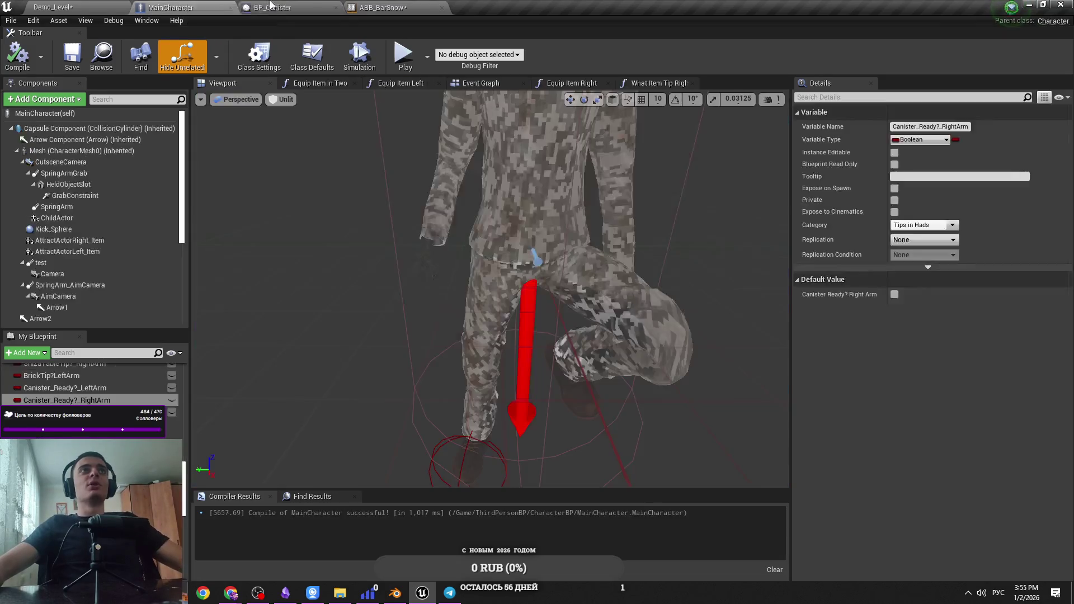
left_click(53, 8)
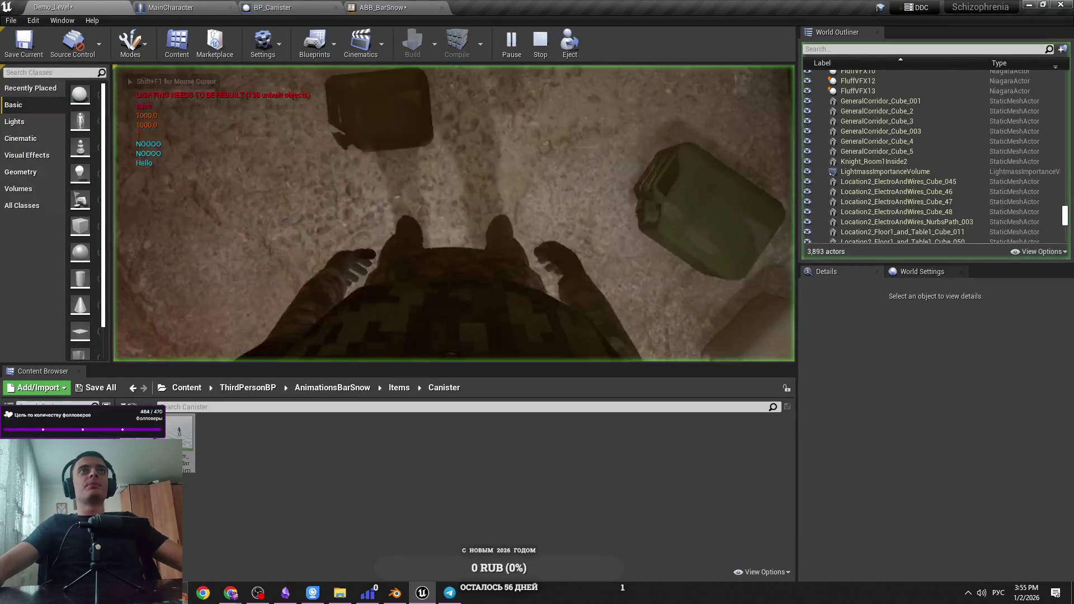
left_click(383, 7)
left_click(307, 10)
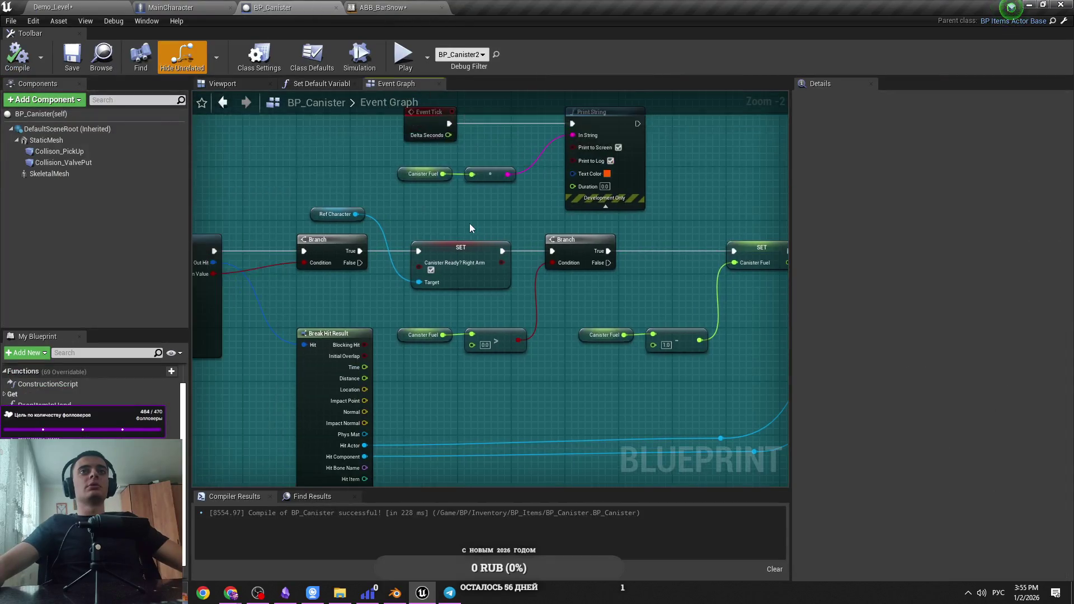
scroll(469, 223, "down", 1)
left_click(352, 7)
left_click(280, 8)
left_click(173, 7)
left_click(252, 11)
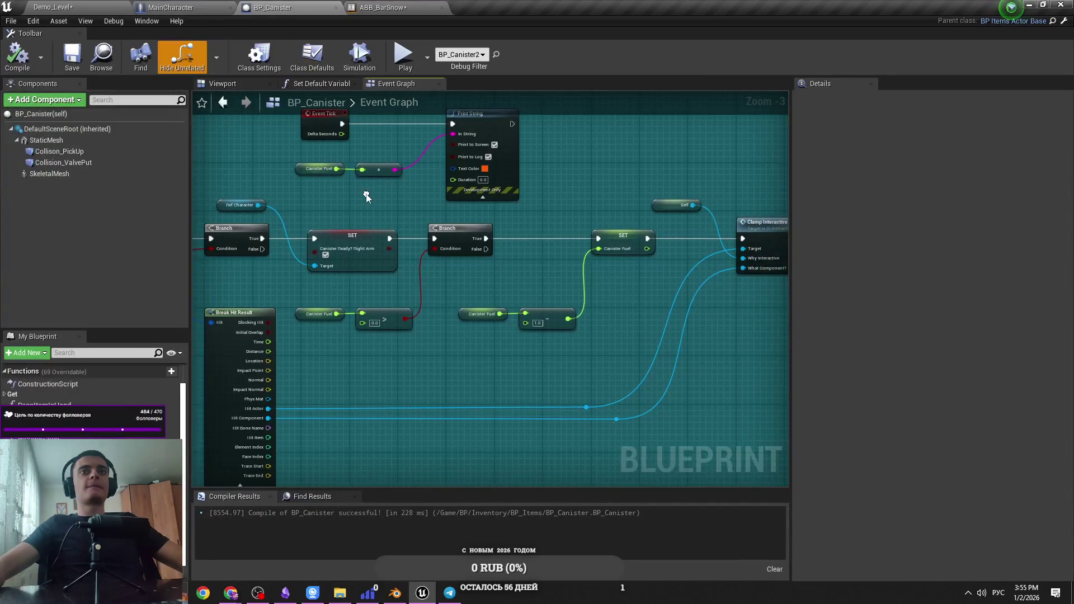
left_click(368, 10)
left_click(289, 5)
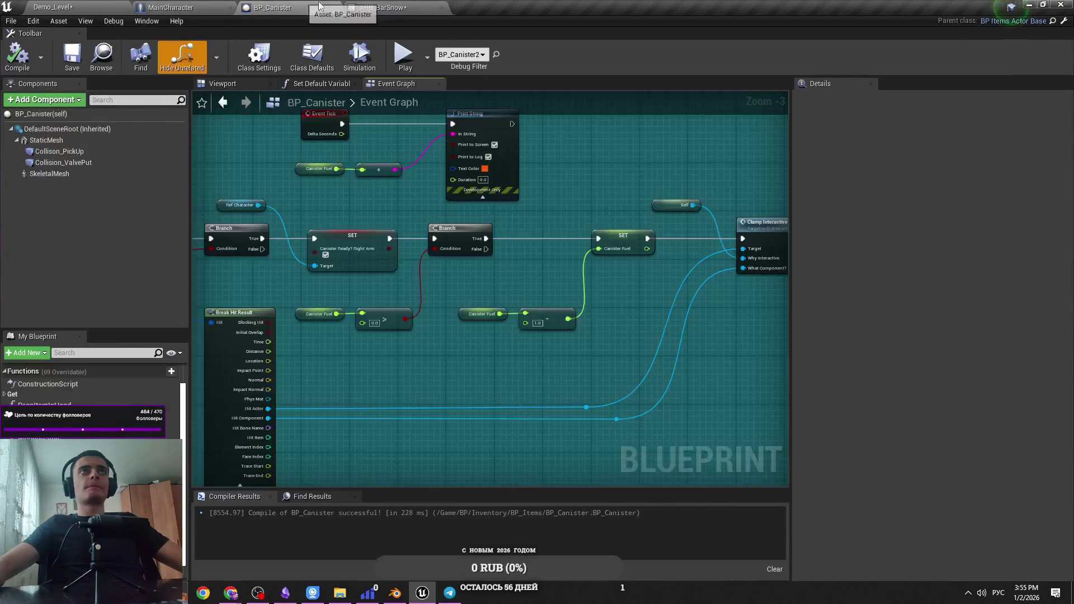
key("ctrl+Tab")
left_click(289, 7)
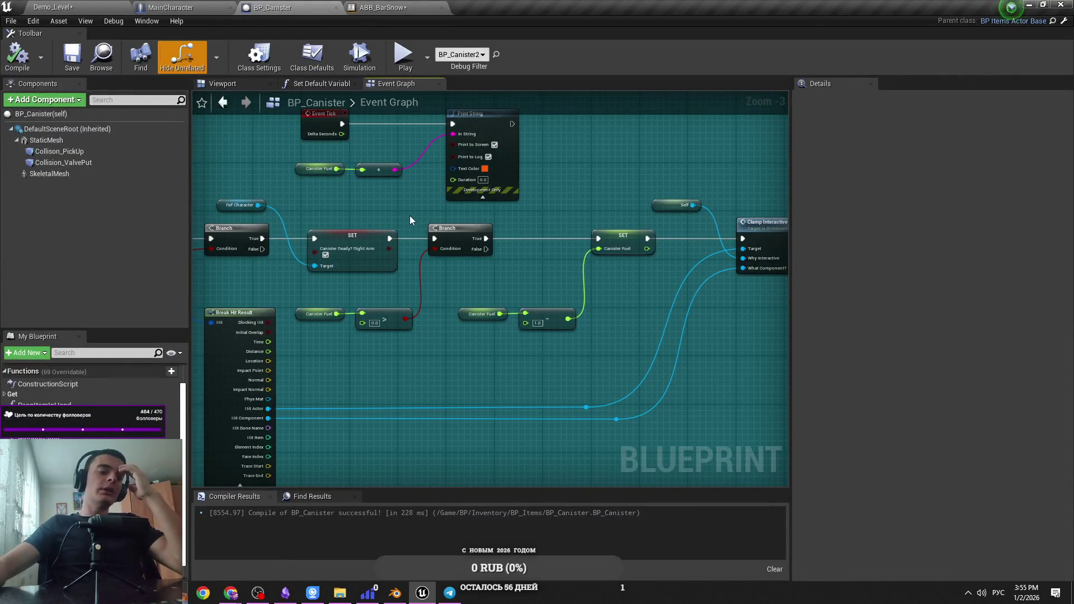
left_click(216, 6)
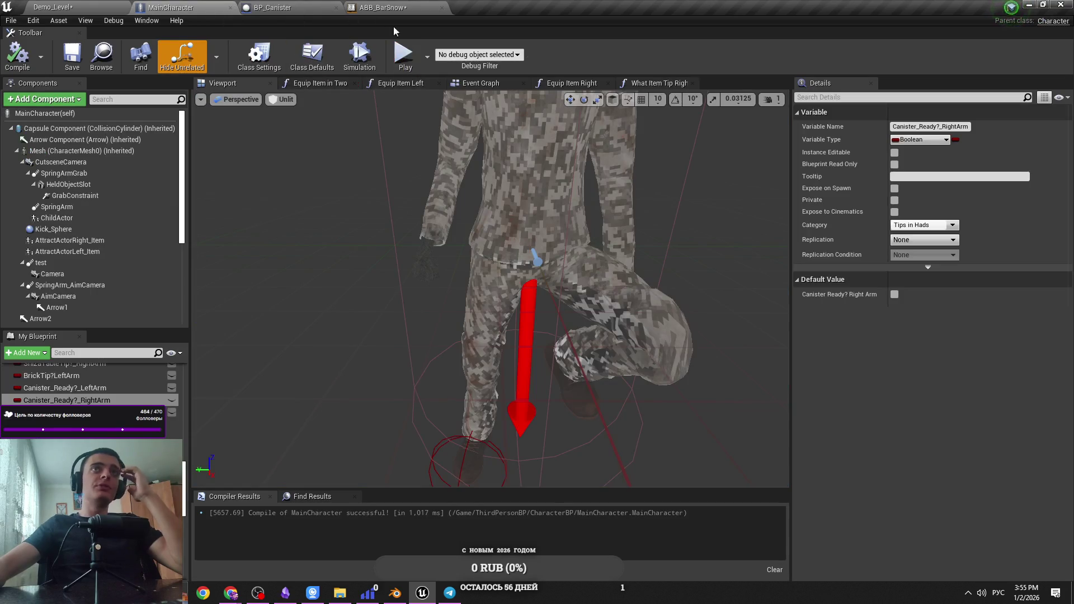
In ABB_BarSnow's What Tip graph, move the reroute point on the Canister Ready wire slightly right
left_click(403, 7)
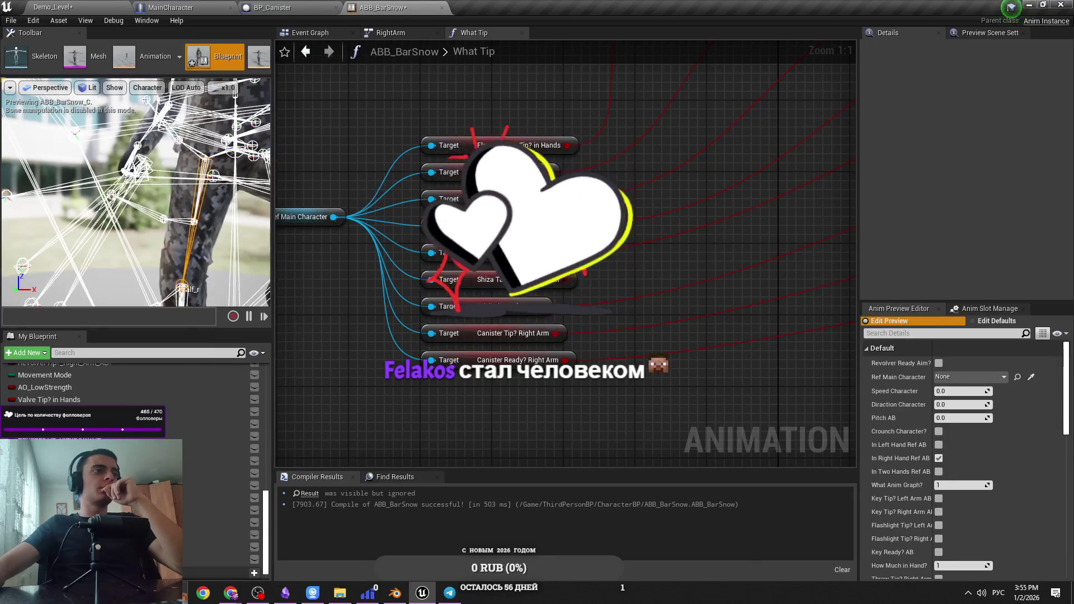
scroll(623, 363, "down", 5)
scroll(595, 324, "up", 4)
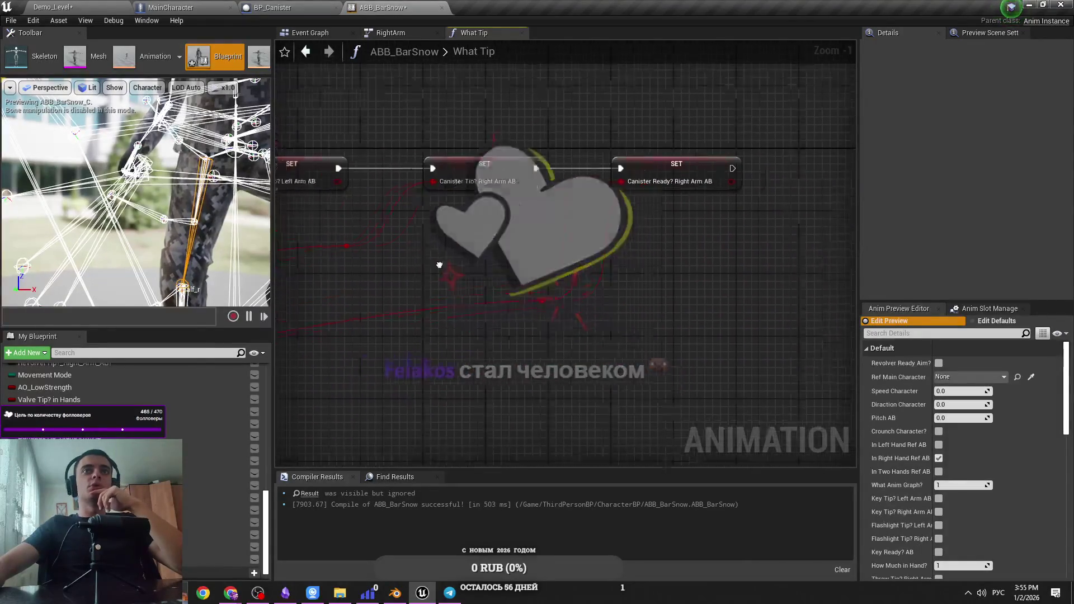
scroll(412, 259, "up", 1)
left_click_drag(427, 262, 454, 265)
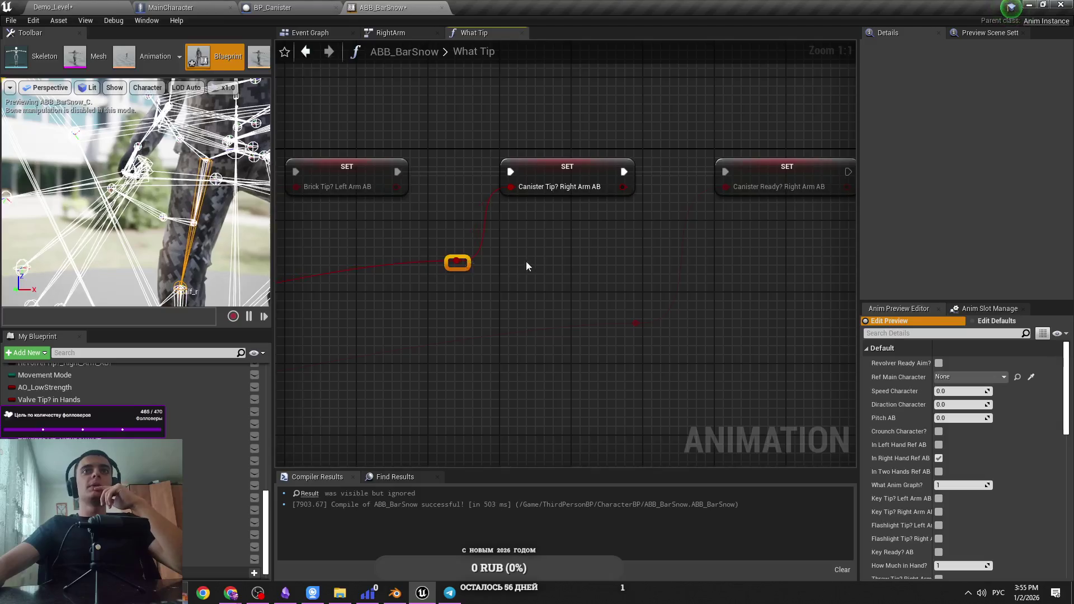
left_click(470, 327)
left_click_drag(473, 333, 487, 336)
left_click(403, 256)
Check the RightArm state machine, then return to the Demo_Level editor
left_click(377, 32)
left_click(475, 33)
scroll(418, 79, "down", 3)
key("alt+Left")
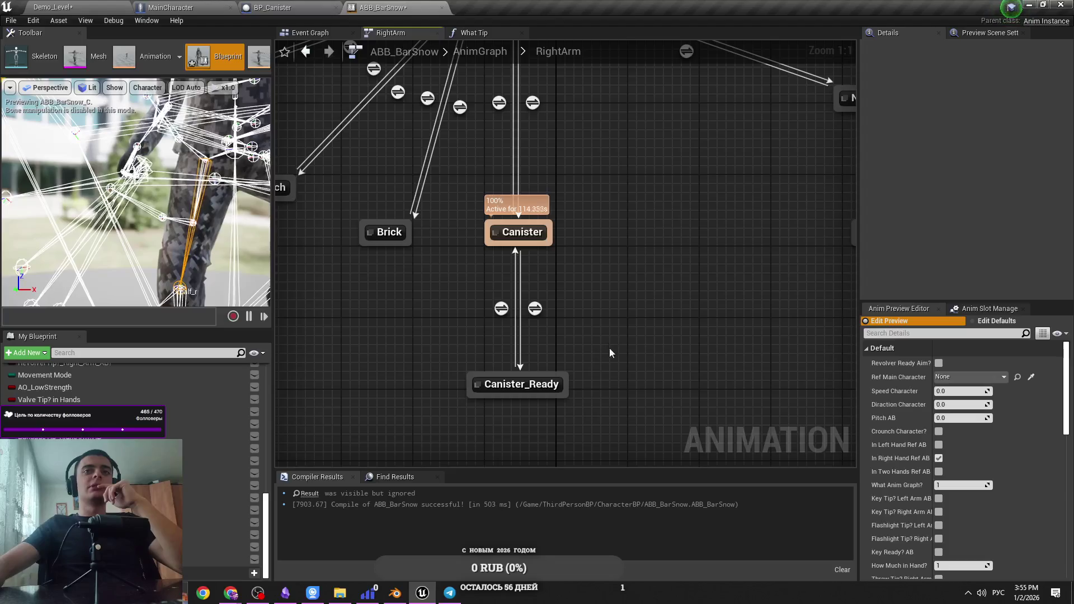
left_click(53, 6)
left_click(503, 48)
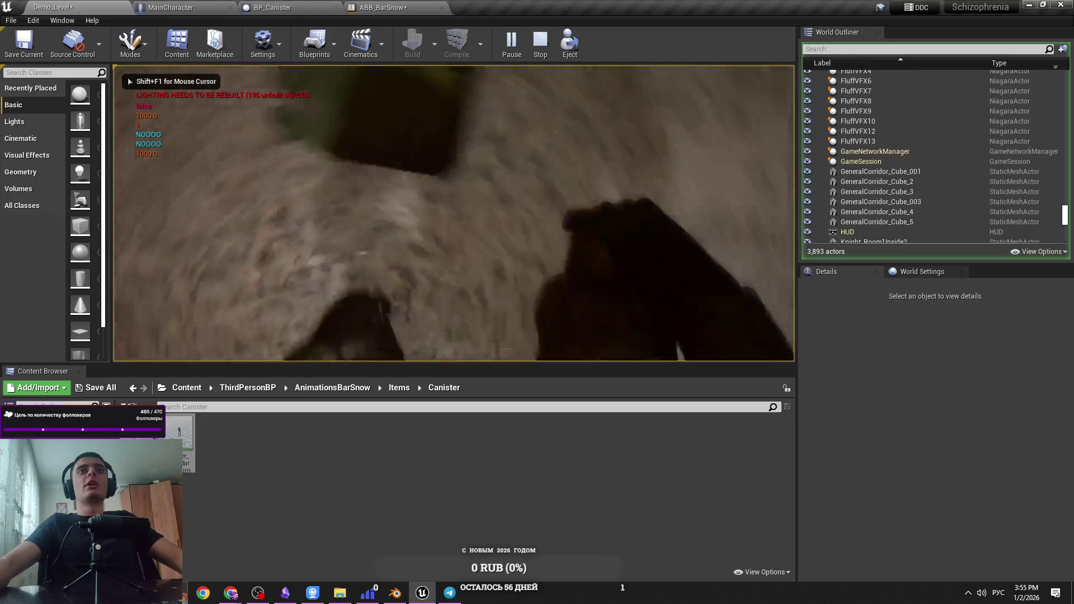
key("shift+F1")
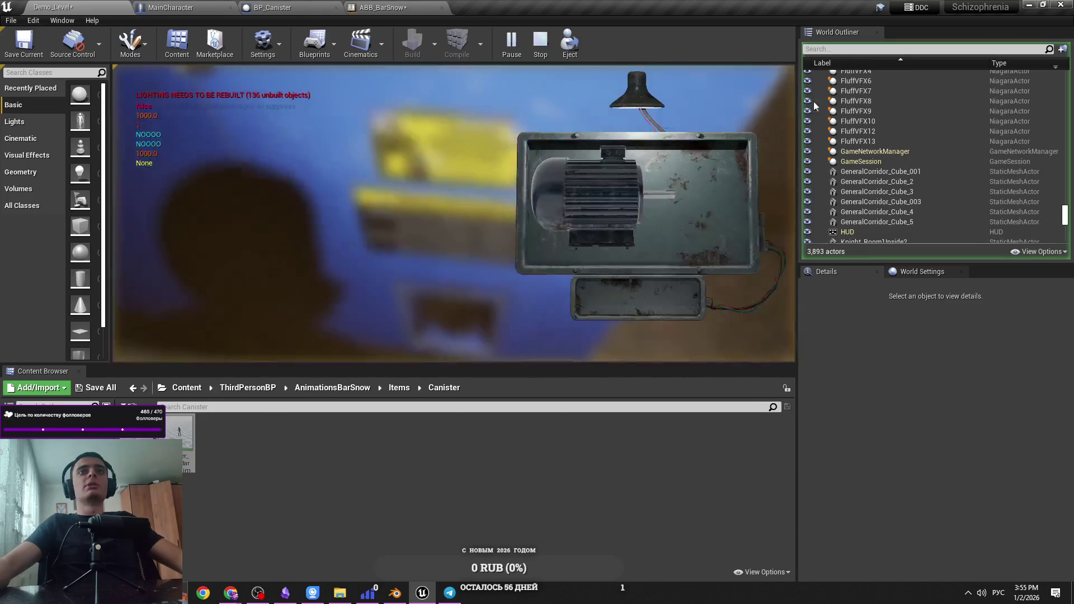
left_click(568, 184)
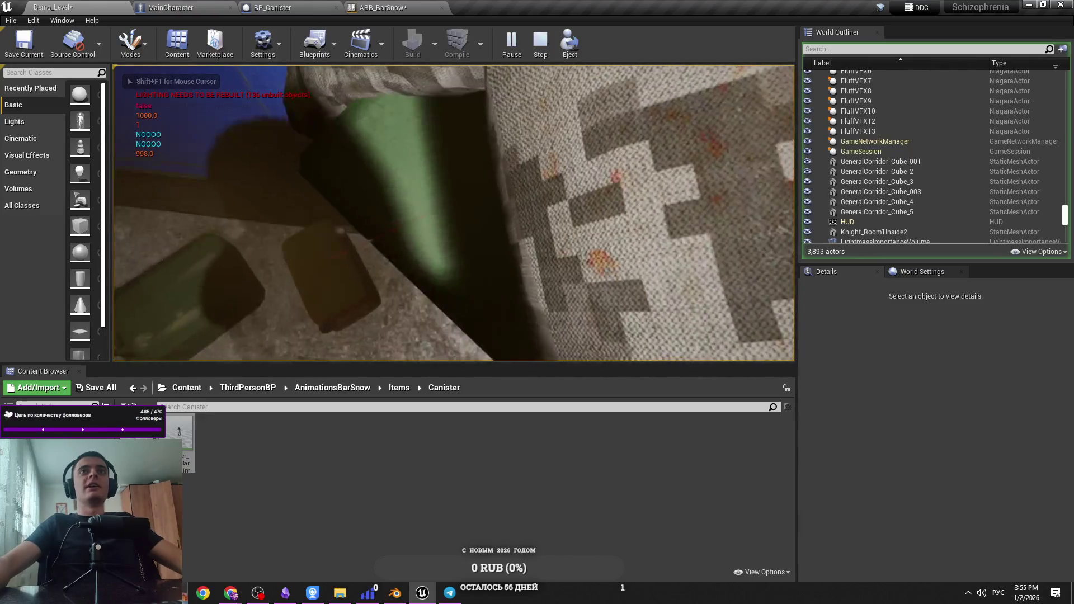
key("e")
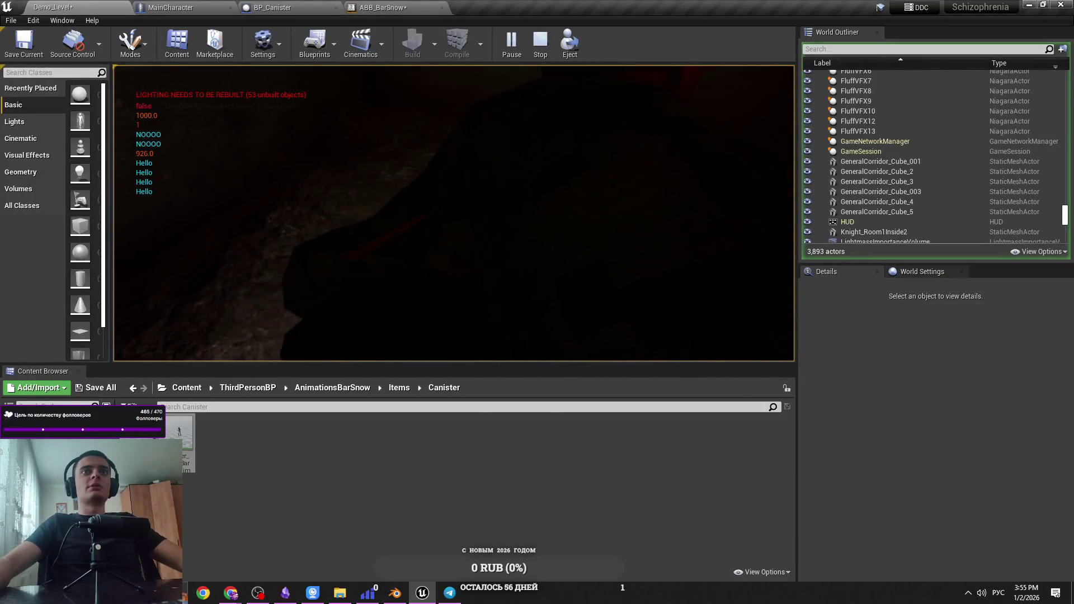
key("Escape")
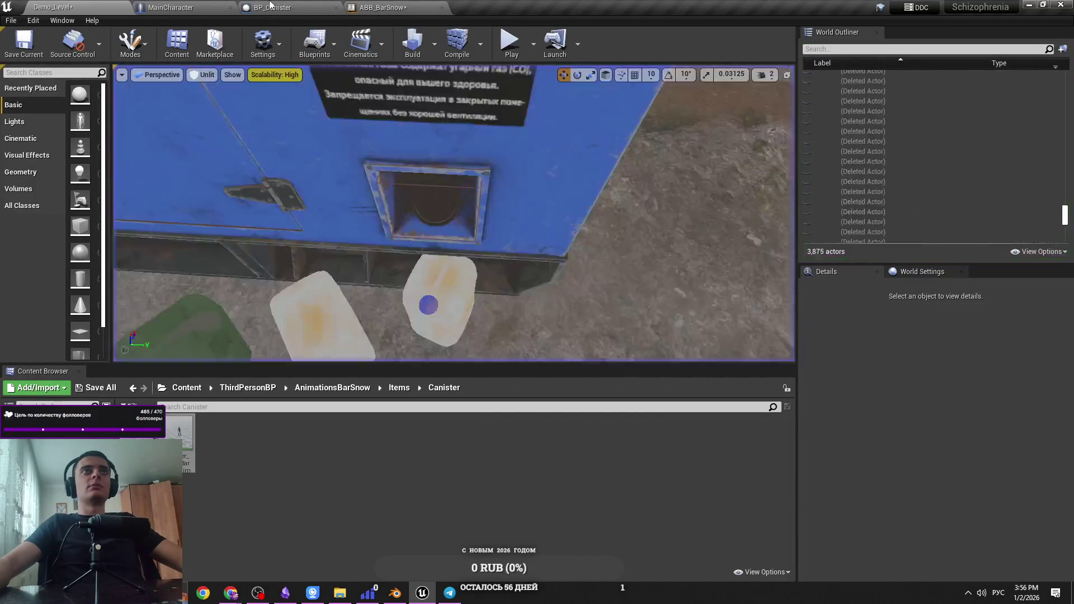
In BP_Canister's event graph, rearrange the nodes, moving Ref Character right to make room
left_click(270, 5)
scroll(520, 290, "up", 2)
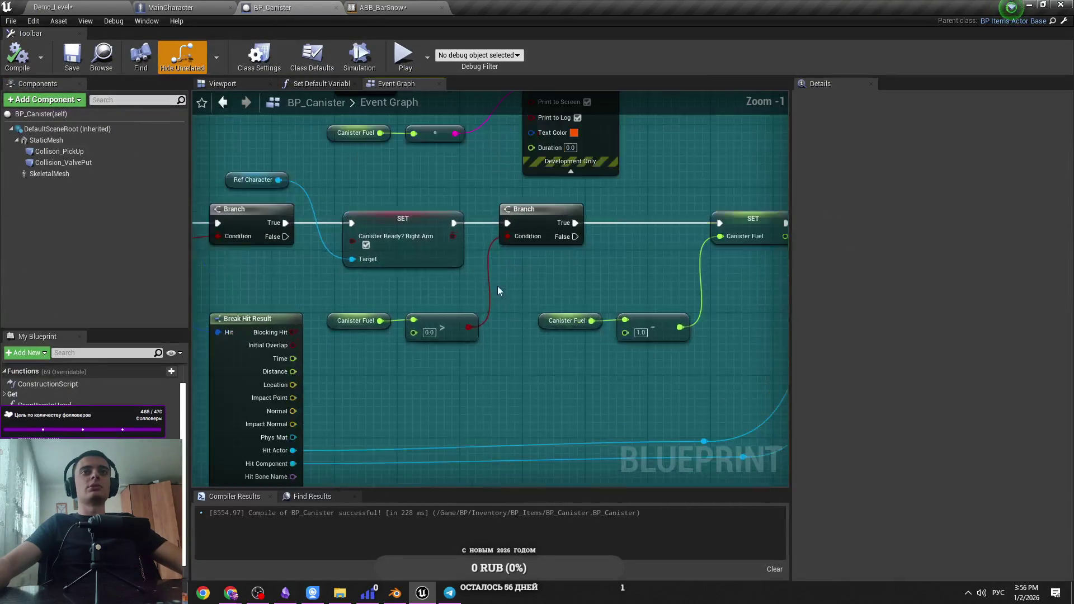
left_click(412, 243)
scroll(421, 287, "down", 2)
left_click_drag(574, 269, 388, 269)
mouse_move(672, 168)
left_mouse_down()
mouse_move(334, 380)
mouse_move(244, 412)
left_mouse_up()
mouse_move(285, 357)
left_mouse_down()
mouse_move(438, 358)
mouse_move(435, 367)
mouse_move(377, 318)
left_mouse_up()
left_click_drag(303, 188, 466, 193)
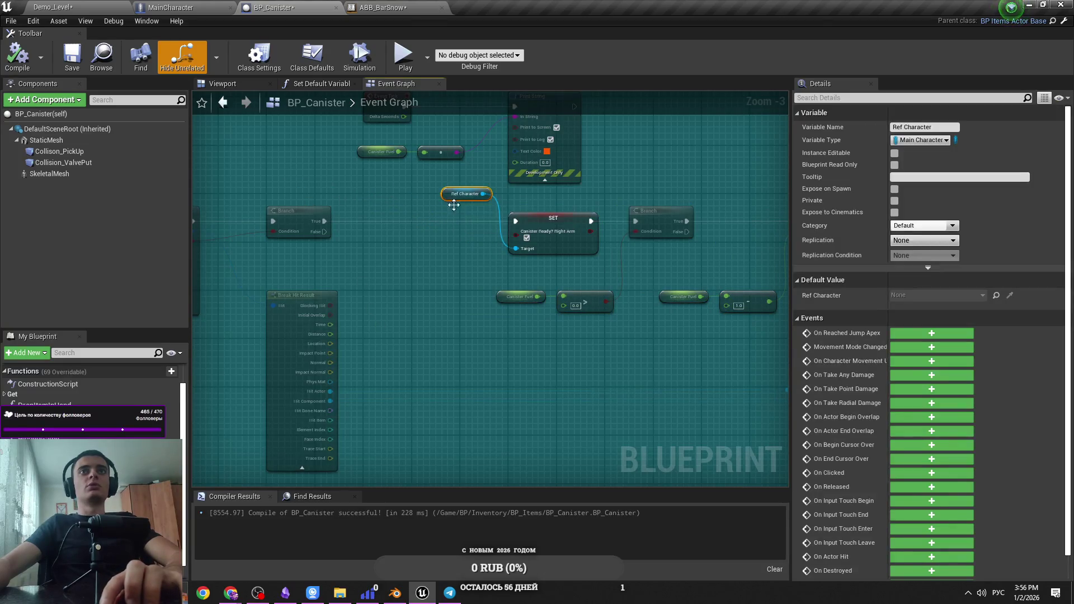
left_click(457, 235)
Place the new Canister_Ready?_RightArm SET node below the Branch's False path, wired to Ref Character, and save BP_Canister
left_click(53, 7)
left_click(280, 5)
left_click_drag(437, 220, 309, 219)
key("ctrl+s")
left_click_drag(473, 364, 508, 364)
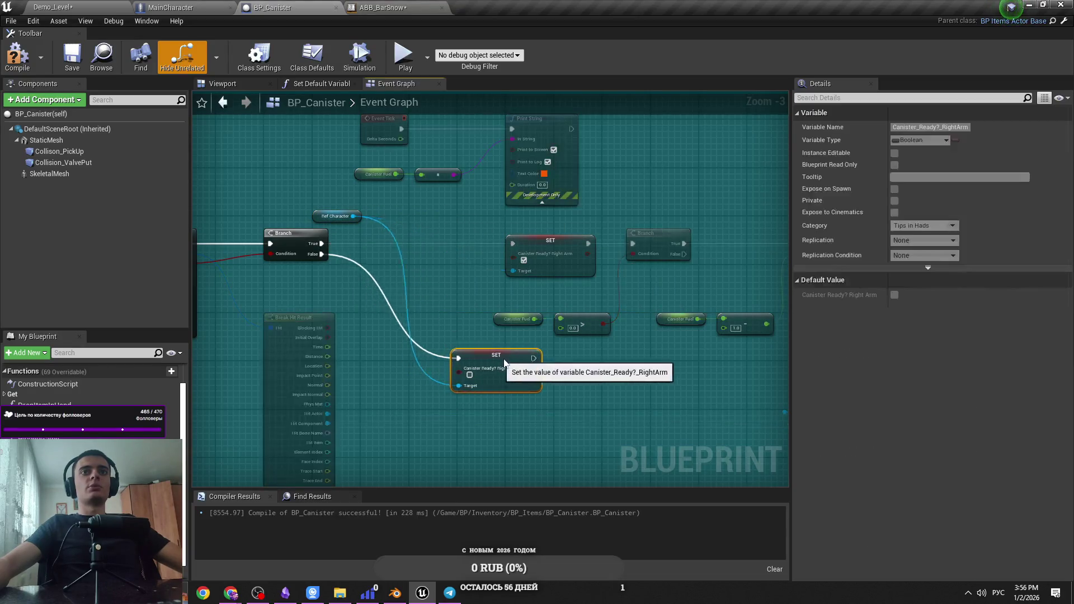
key("ctrl+s")
left_click(53, 7)
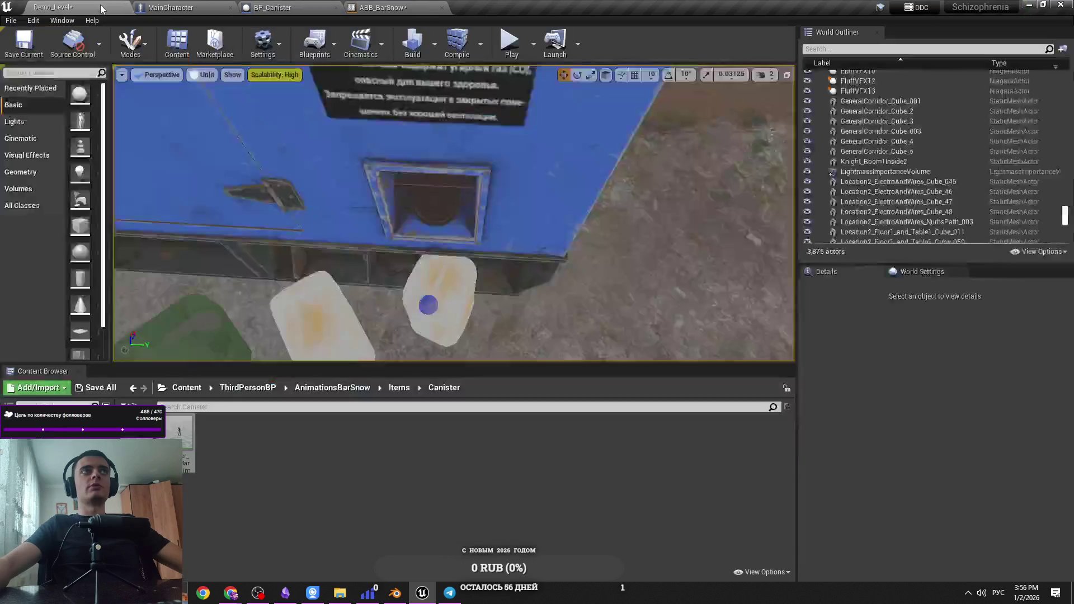
left_click(322, 5)
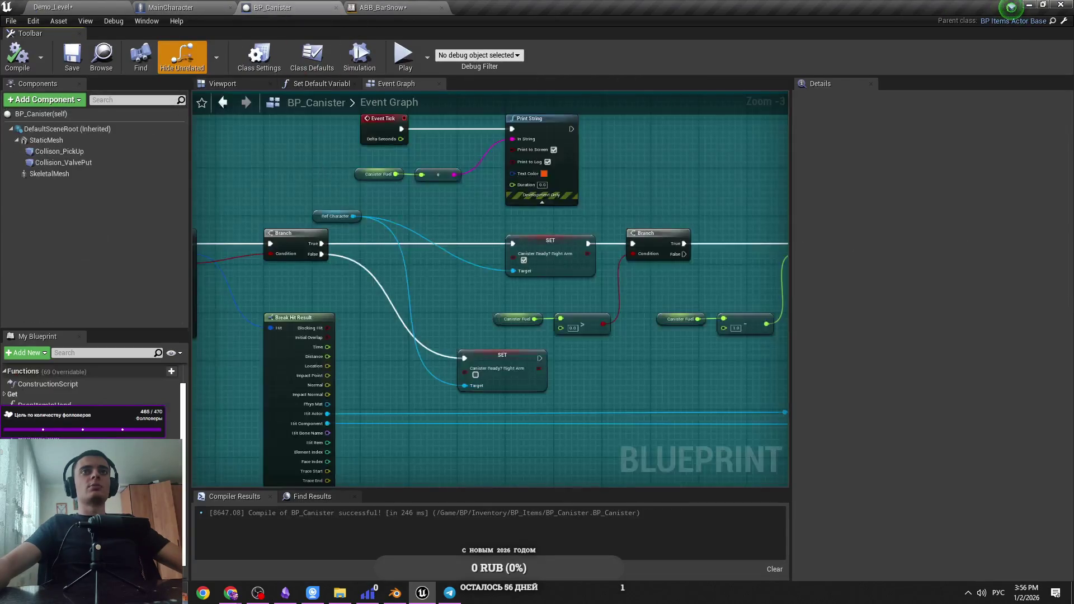
key("ctrl+s")
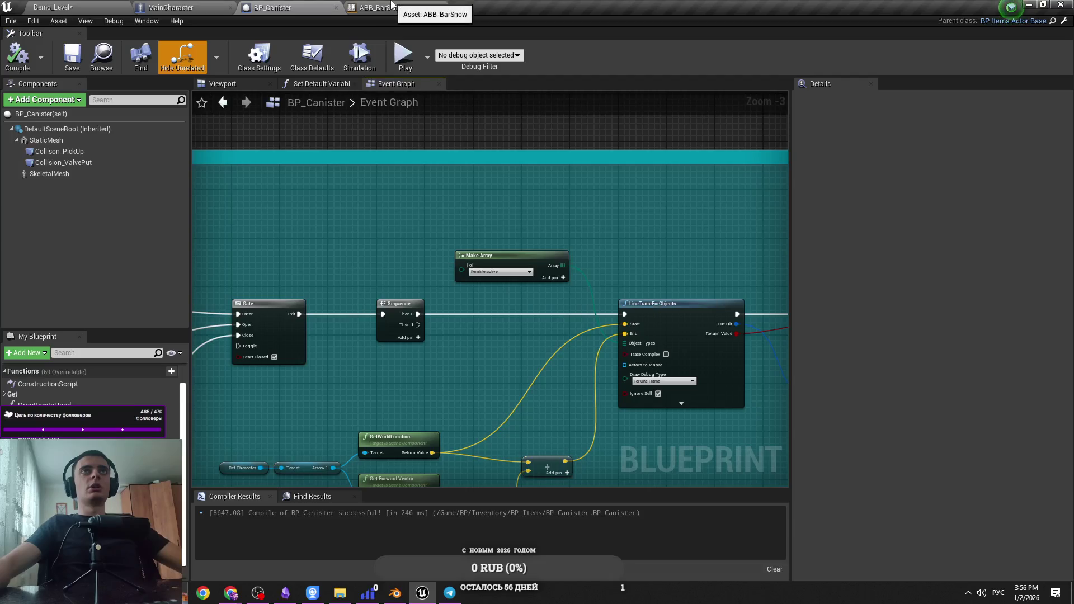
left_click(219, 5)
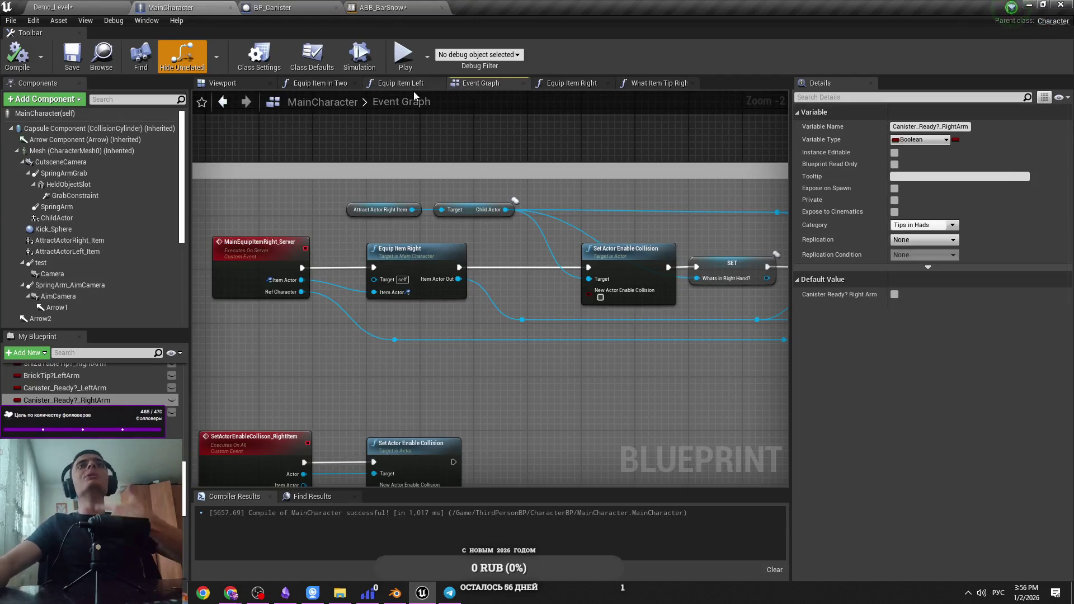
Select Canister_Ready in ABB_BarSnow's RightArm machine, then go up to the main AnimGraph and zoom in
left_click(572, 84)
left_click(382, 8)
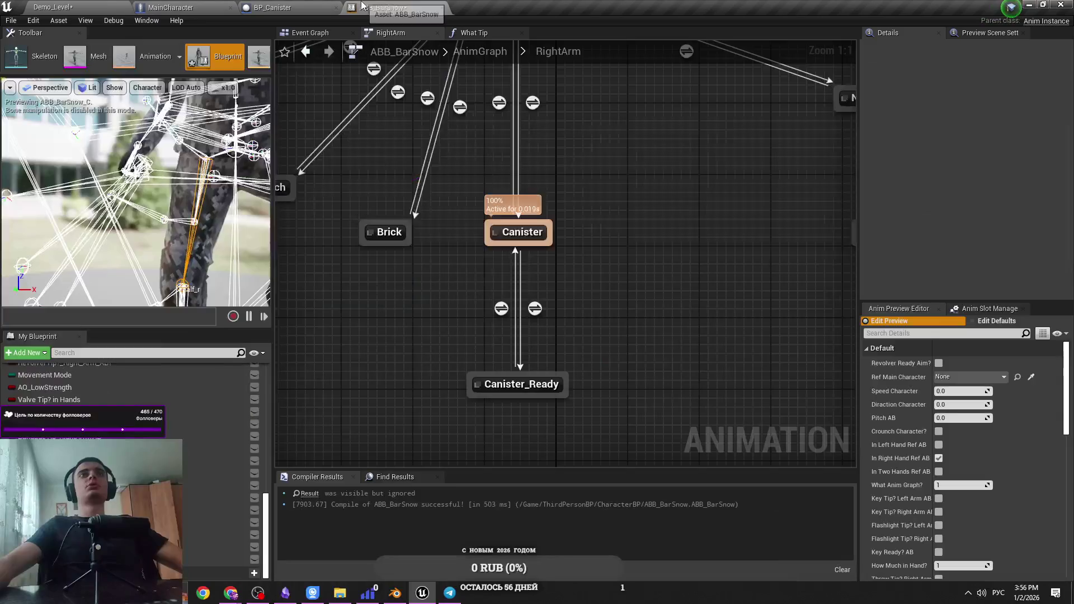
left_click(487, 385)
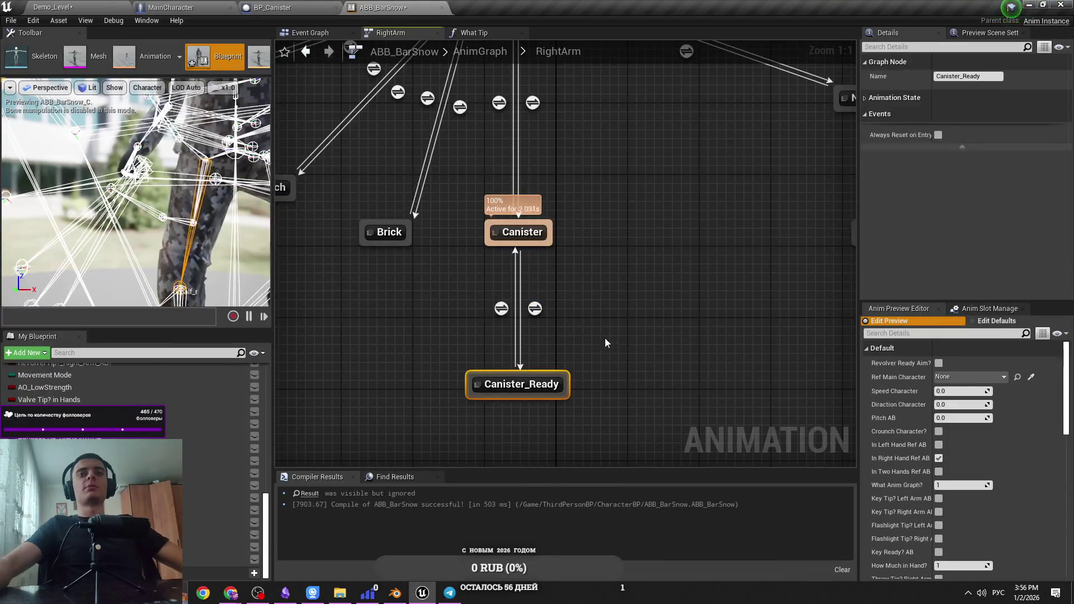
left_click(486, 405)
left_click(512, 389)
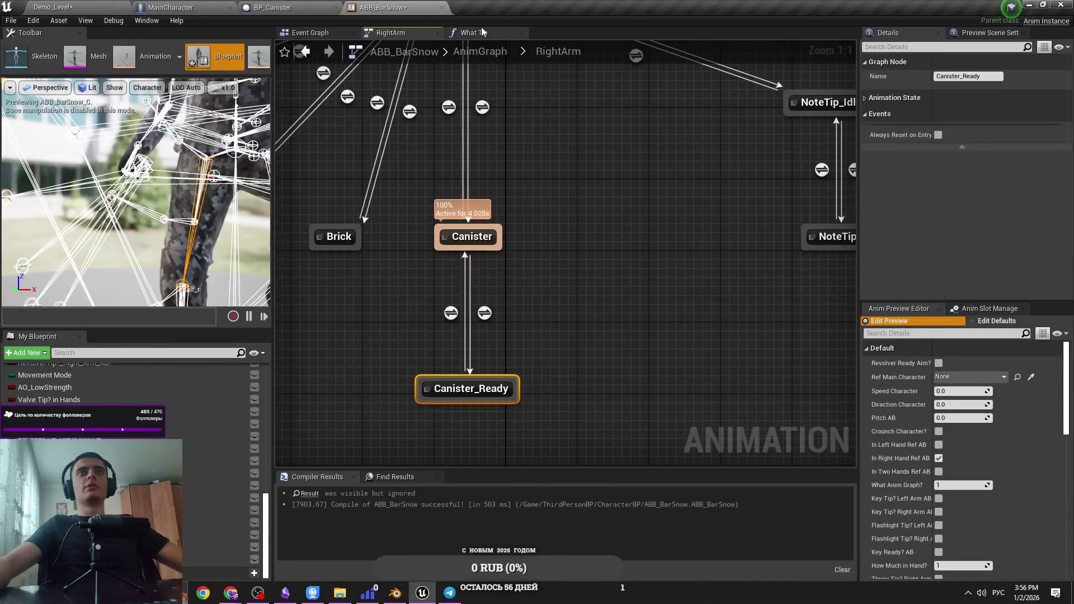
left_click(480, 51)
scroll(489, 302, "up", 6)
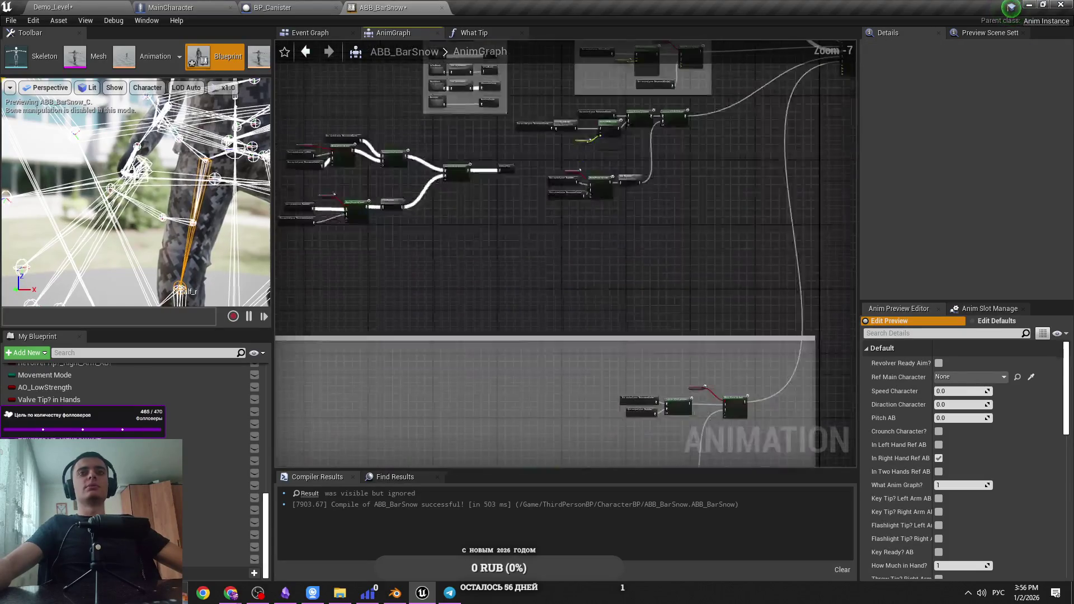
scroll(441, 333, "up", 5)
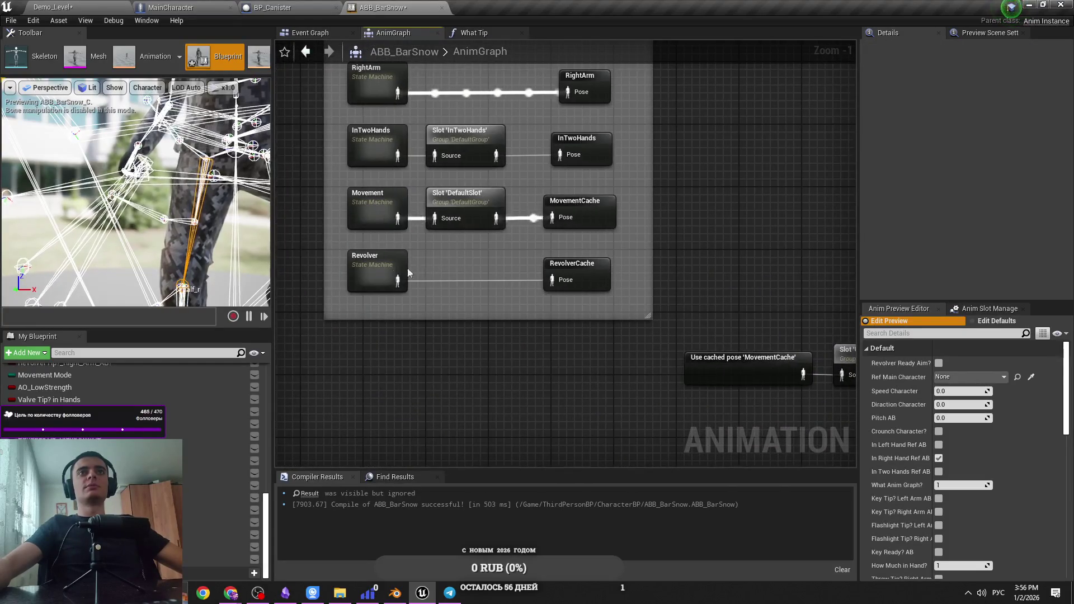
In the InTwoHands state machine, place the Canister_Ready state near Crowbar and save
double_click(379, 150)
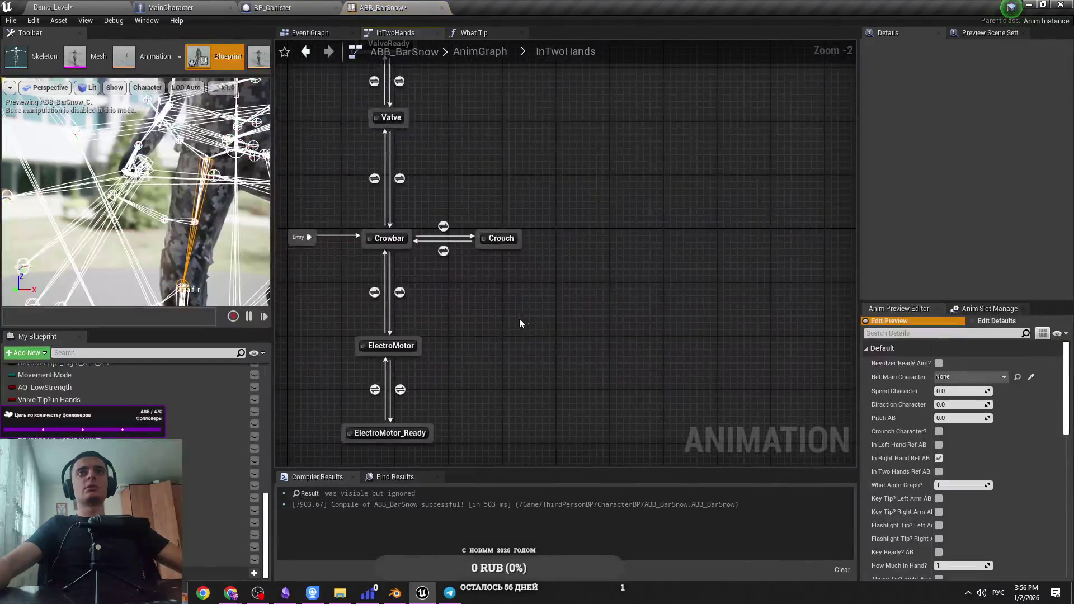
scroll(435, 324, "up", 2)
type("Canister_Ready")
mouse_move(604, 326)
left_mouse_down()
mouse_move(426, 249)
mouse_move(557, 318)
mouse_move(405, 224)
left_mouse_up()
key("ctrl+s")
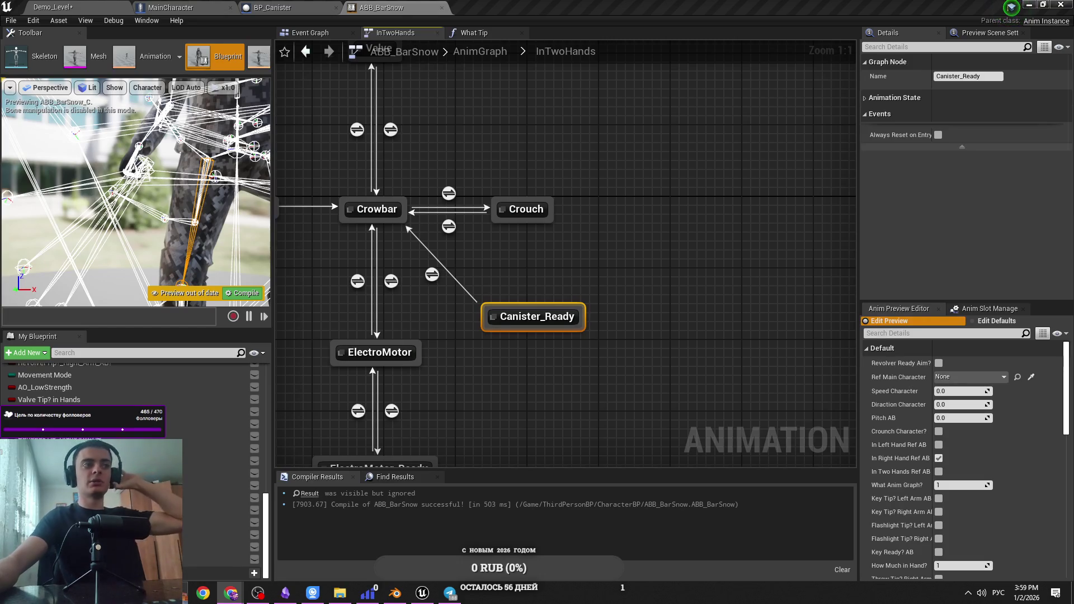
Link Canister_Ready to Crowbar with a transition, deleting the duplicate transition
left_click(555, 395)
mouse_move(503, 307)
left_mouse_down()
mouse_move(398, 238)
mouse_move(394, 224)
mouse_move(511, 303)
mouse_move(504, 313)
mouse_move(543, 347)
left_mouse_up()
left_click(396, 223)
key("ctrl+s")
left_click(450, 298)
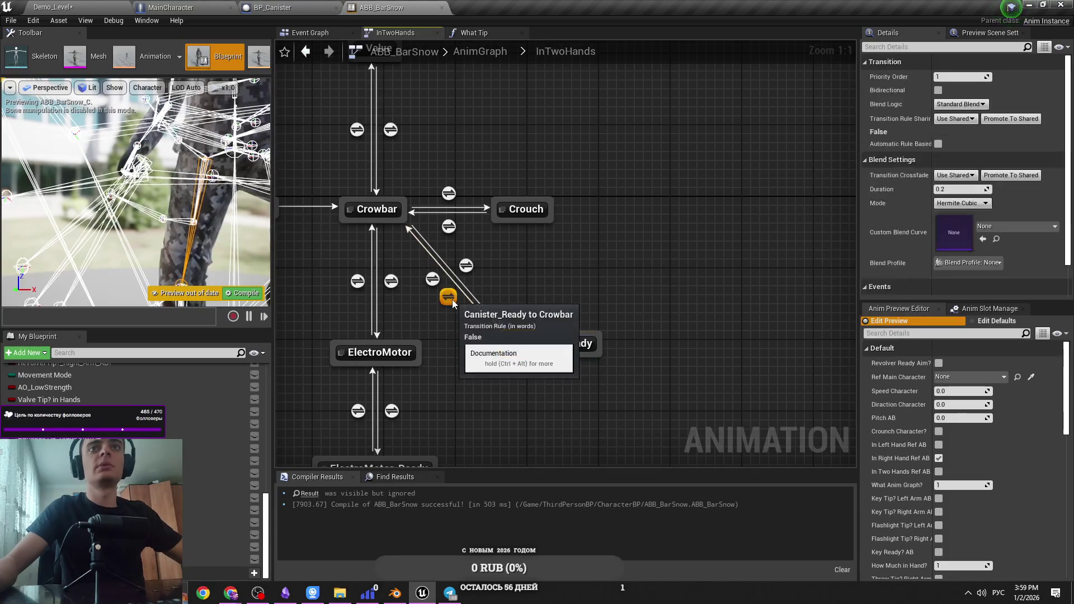
key("Delete")
left_click(435, 293)
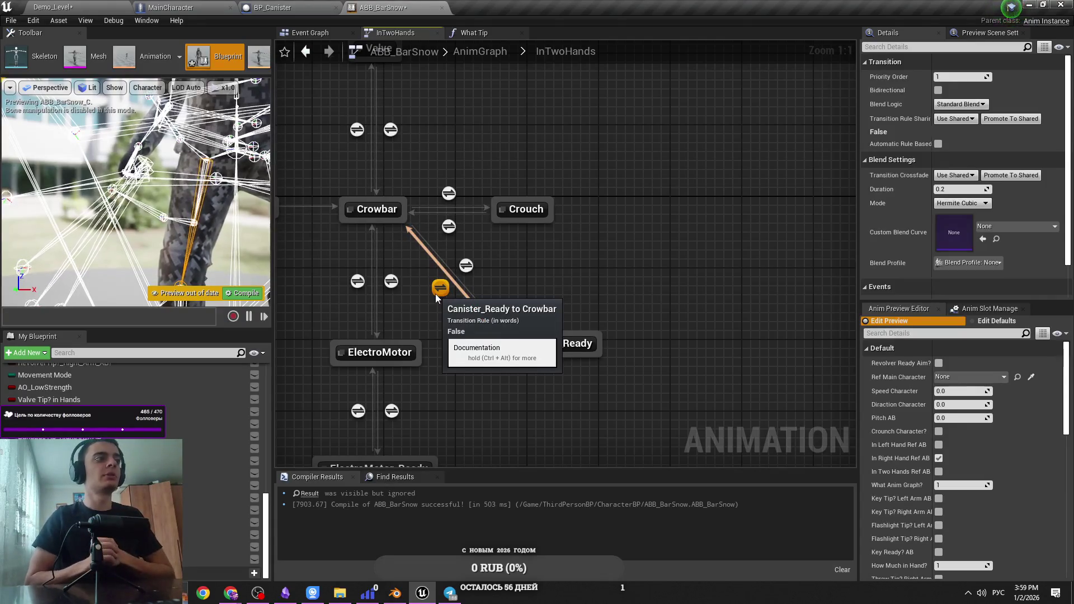
Shift ElectroMotor and ElectroMotor_Ready left, place Canister_Ready beneath Crowbar, and save
double_click(545, 341)
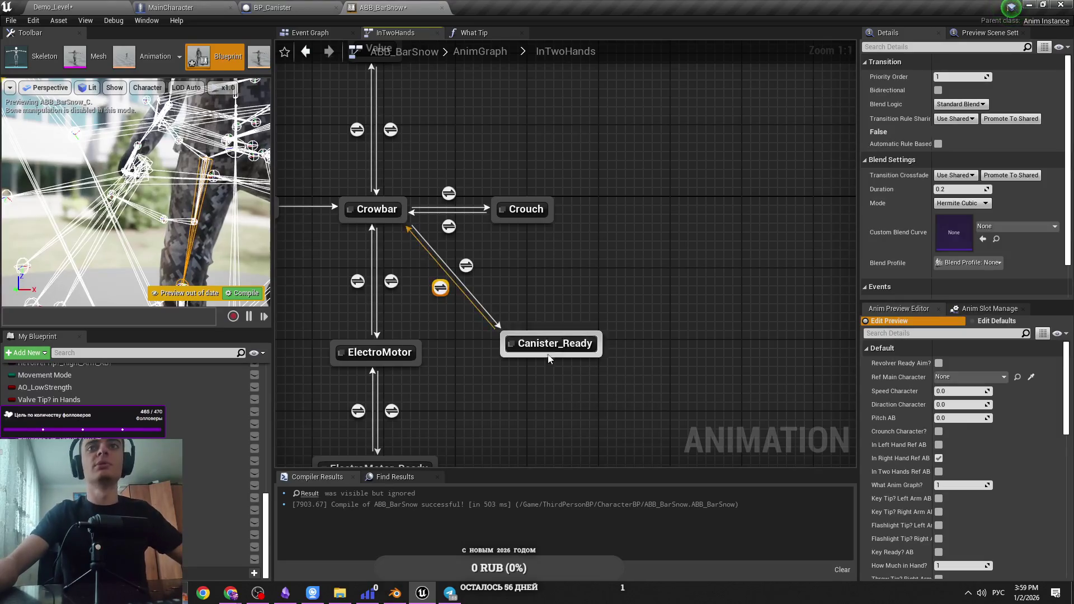
left_click(579, 49)
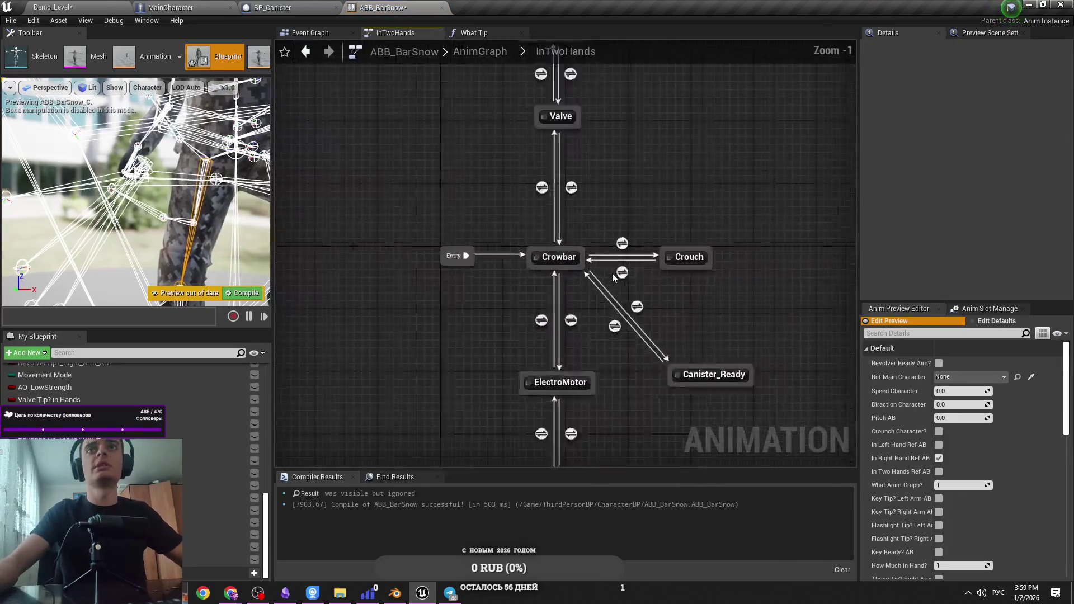
key("ctrl+s")
mouse_move(593, 218)
left_mouse_down()
mouse_move(430, 382)
mouse_move(373, 342)
left_mouse_up()
left_click_drag(671, 241, 608, 259)
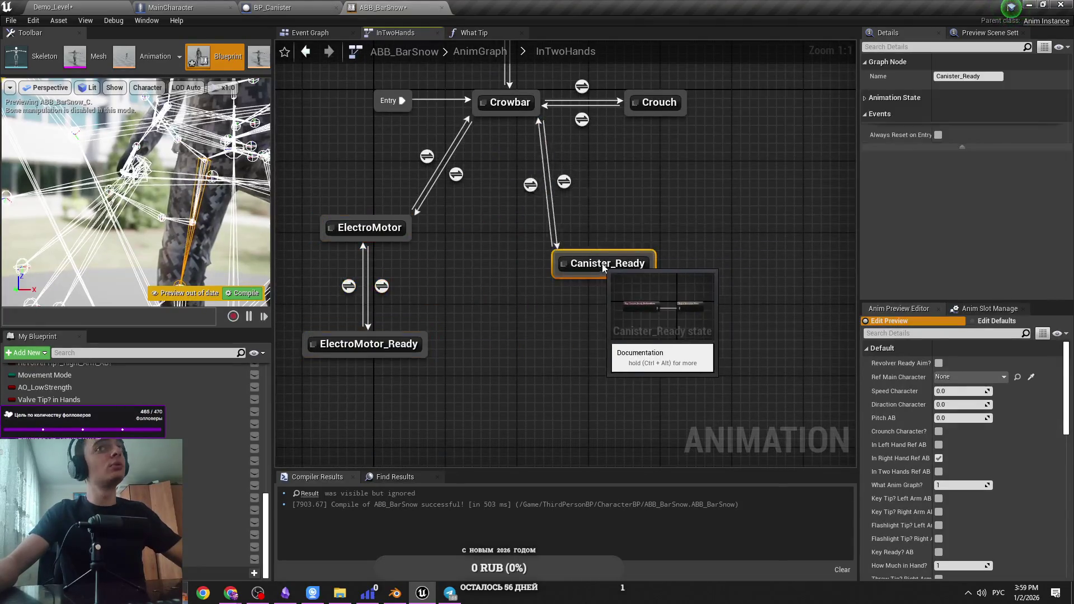
left_click(641, 225)
key("ctrl+s")
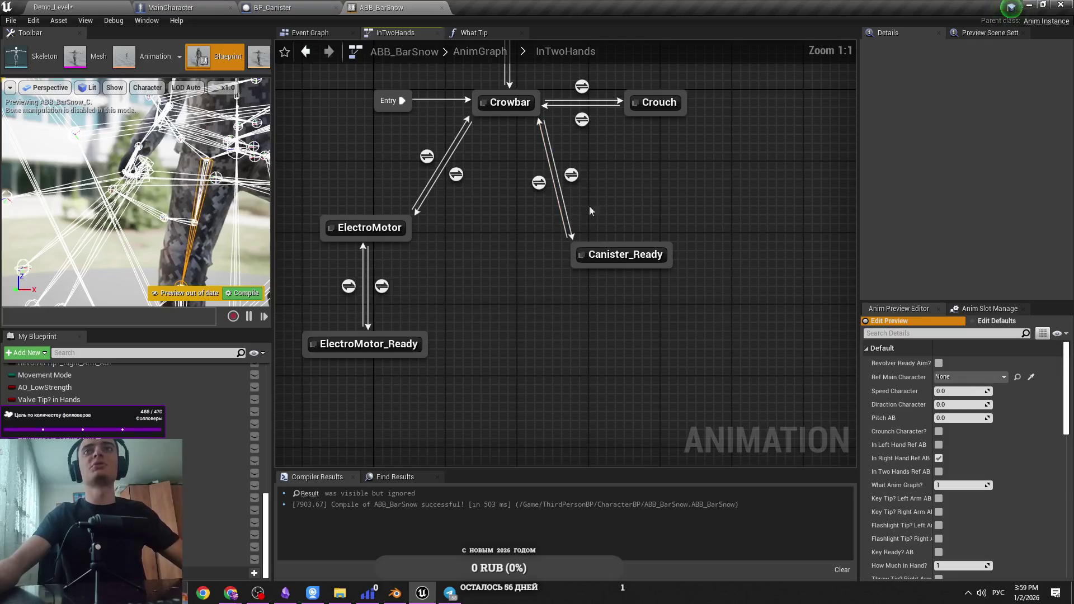
scroll(589, 206, "up", 1)
Drive the Crowbar-to-Canister_Ready rule with a Canister Ready? Right Arm AB getter
double_click(570, 220)
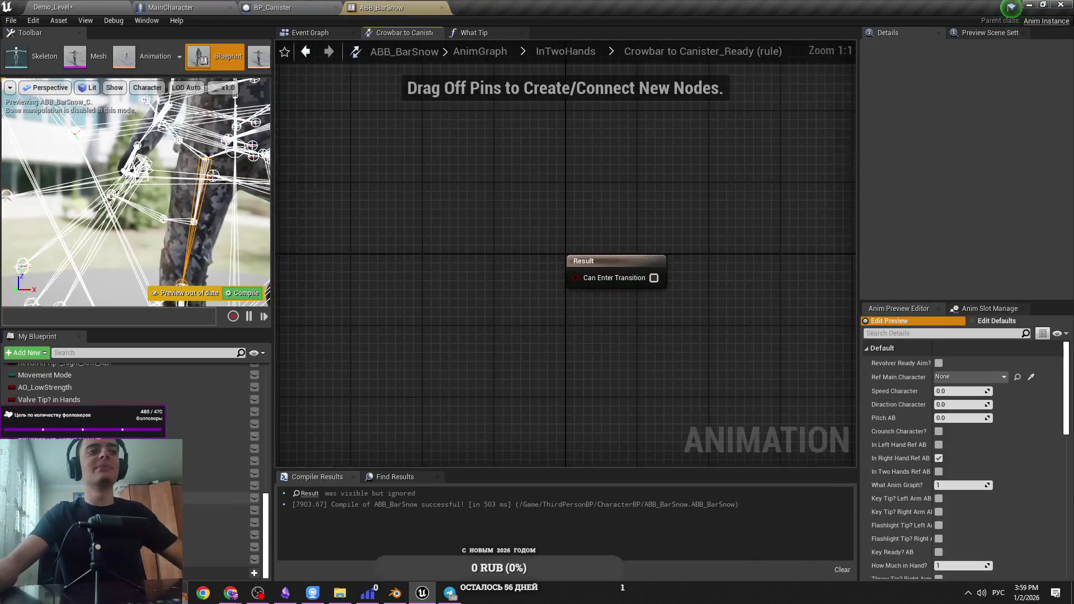
mouse_move(51, 437)
left_mouse_down()
mouse_move(593, 297)
mouse_move(576, 278)
left_mouse_up()
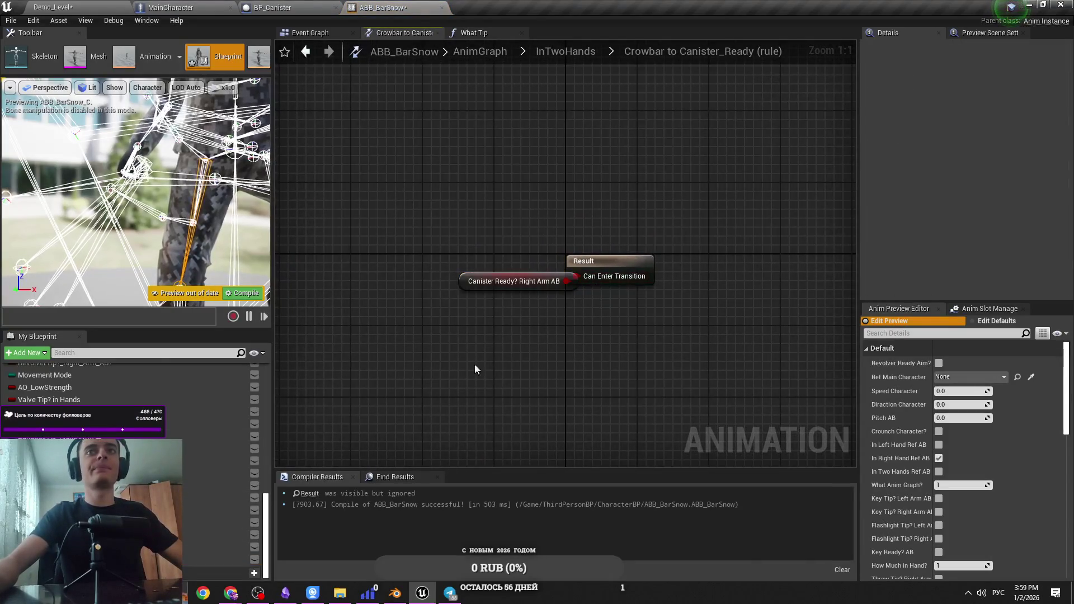
left_click(529, 277)
left_click(565, 51)
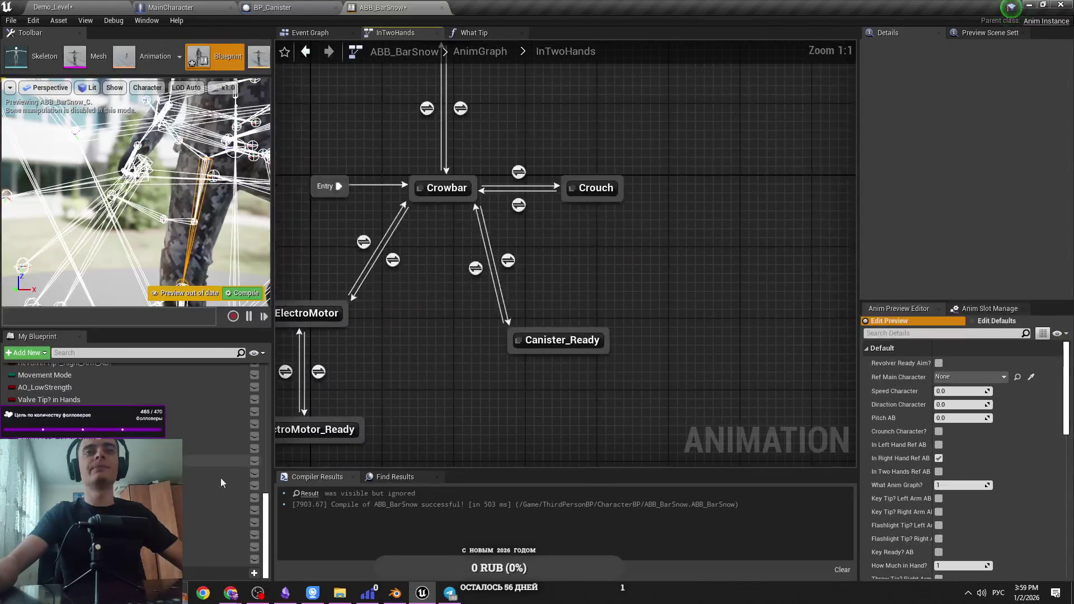
Add a Canister Ready? Right Arm AB getter to the Canister_Ready-to-Crowbar rule, removing a mistaken setter
double_click(476, 268)
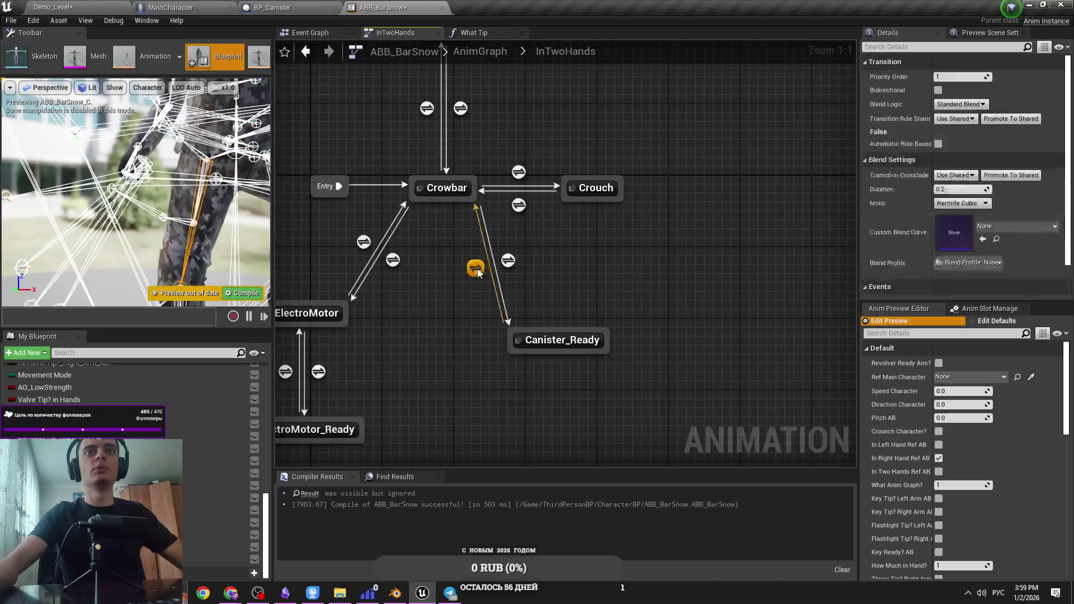
left_click_drag(186, 539, 358, 263)
left_click(386, 285)
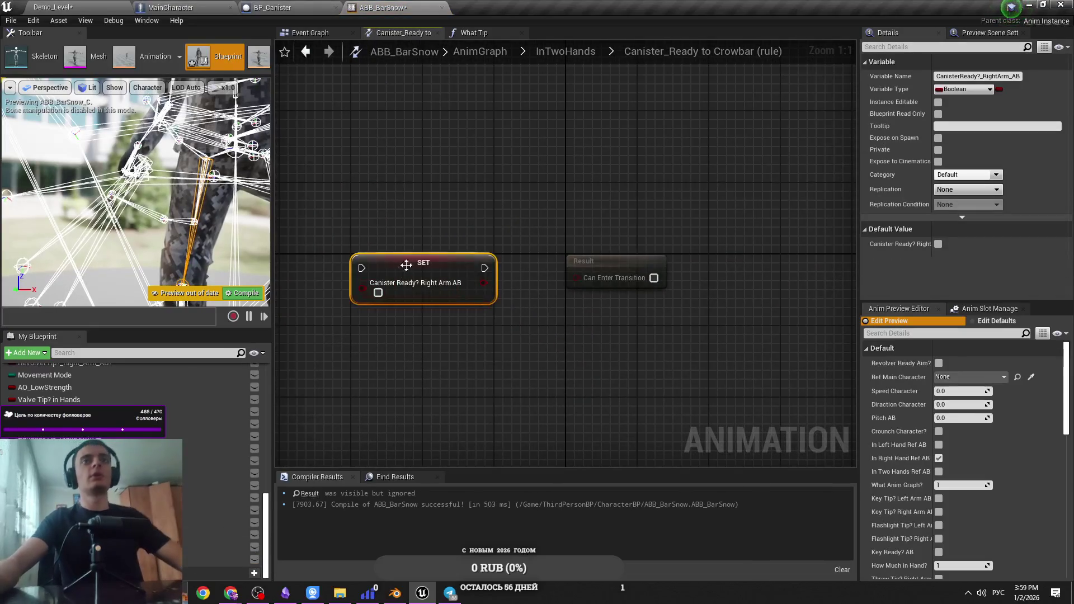
key("Delete")
mouse_move(196, 559)
left_mouse_down()
mouse_move(362, 402)
mouse_move(377, 258)
mouse_move(500, 290)
left_mouse_up()
left_click(378, 263)
Insert a NOT node between the getter and Can Enter Transition in the return rule
type("тще")
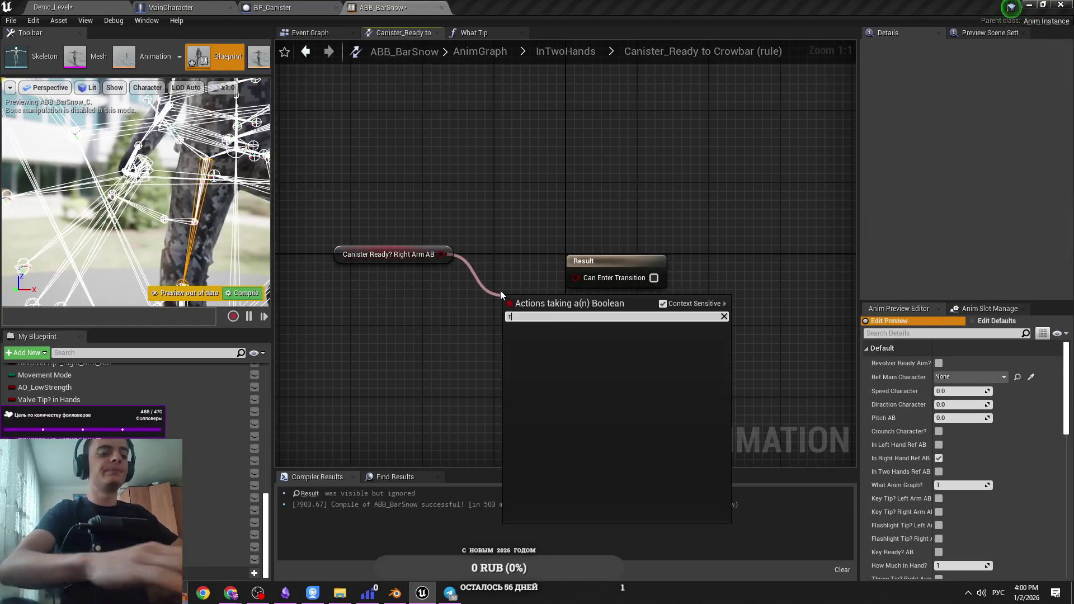
key("BackSpace")
key("BackSpace")
key("BackSpace")
key("alt+shift")
type("not")
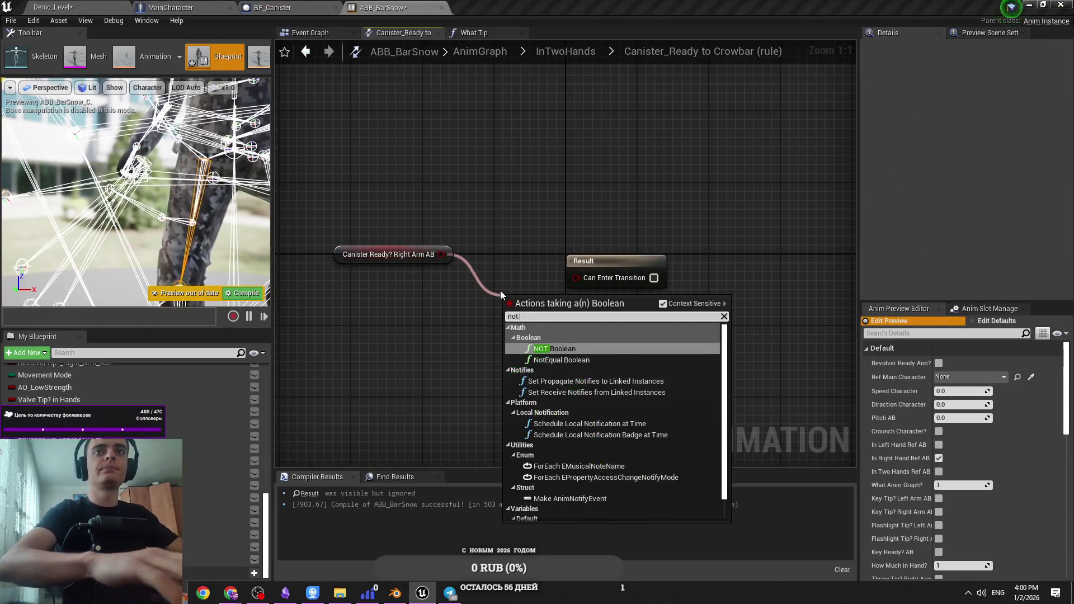
key("Return")
left_click_drag(585, 309, 576, 278)
mouse_move(551, 312)
left_mouse_down()
mouse_move(541, 285)
mouse_move(505, 285)
left_mouse_up()
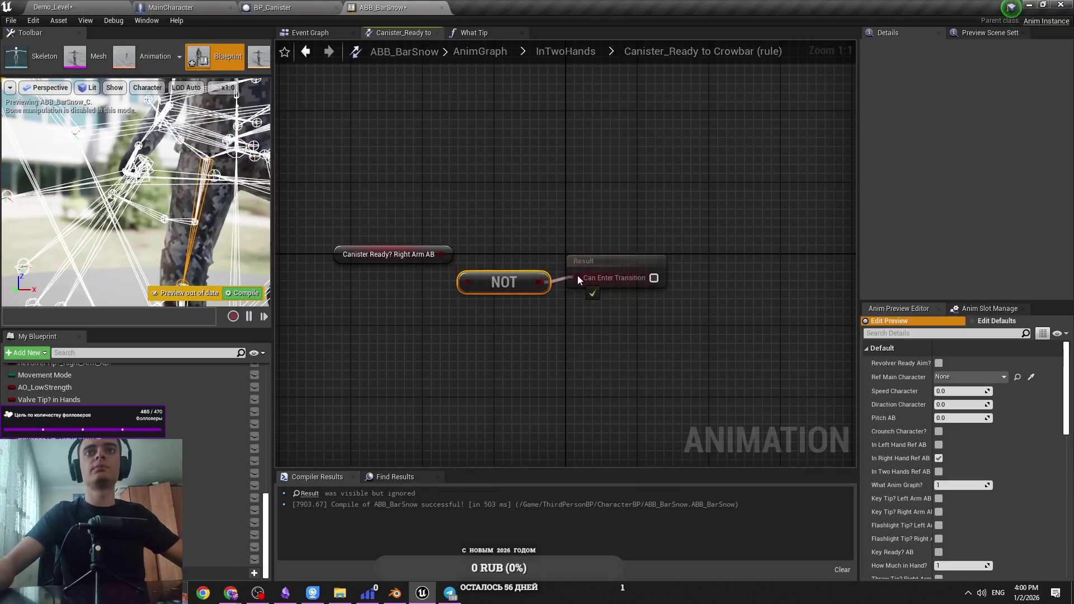
left_click_drag(397, 260, 404, 286)
left_click(290, 375)
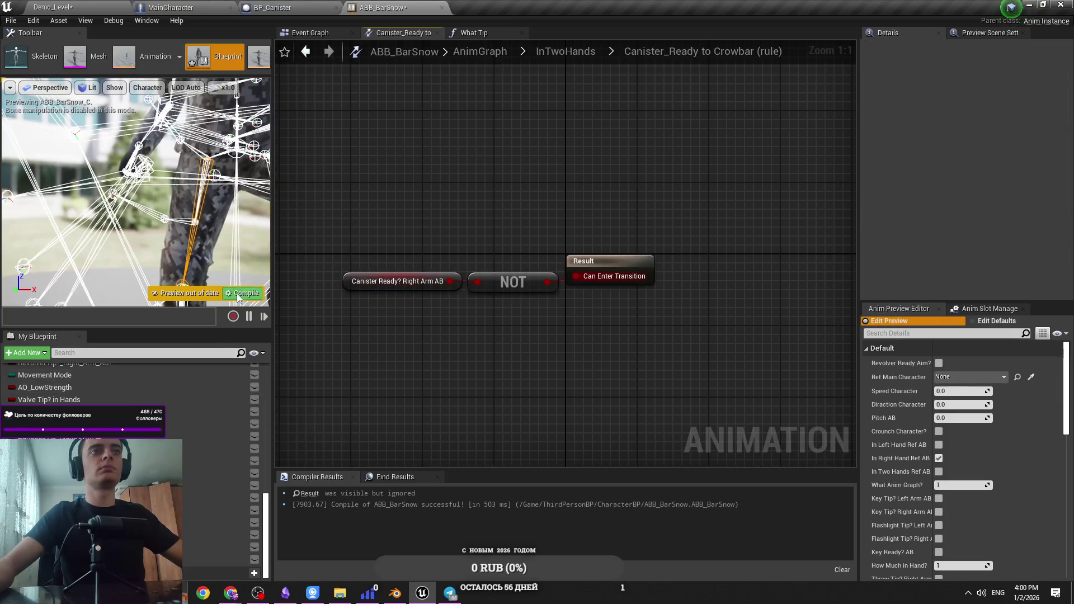
Compile and save ABB_BarSnow, then go back up to the top-level AnimGraph
key("F7")
left_click_drag(484, 218, 407, 224)
key("ctrl+s")
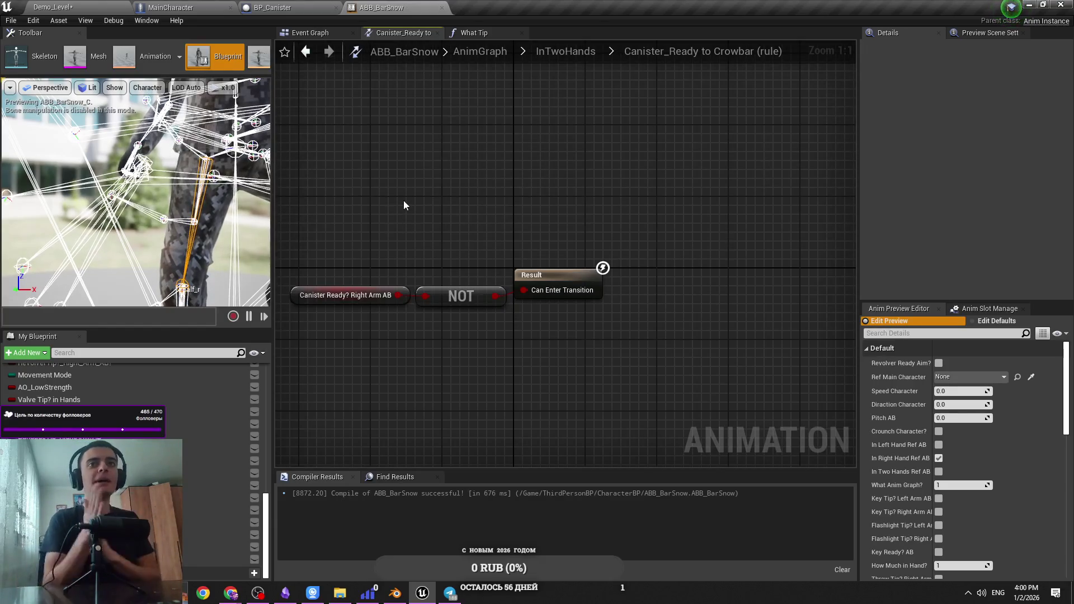
left_click(564, 52)
scroll(616, 280, "down", 1)
scroll(524, 269, "up", 2)
left_click(466, 52)
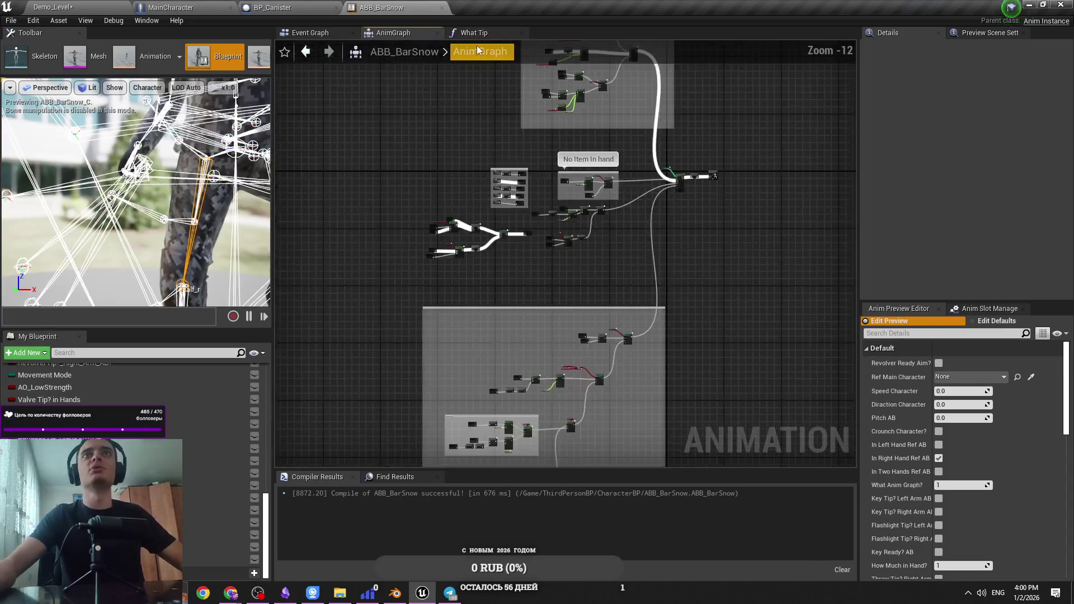
key("ctrl+s")
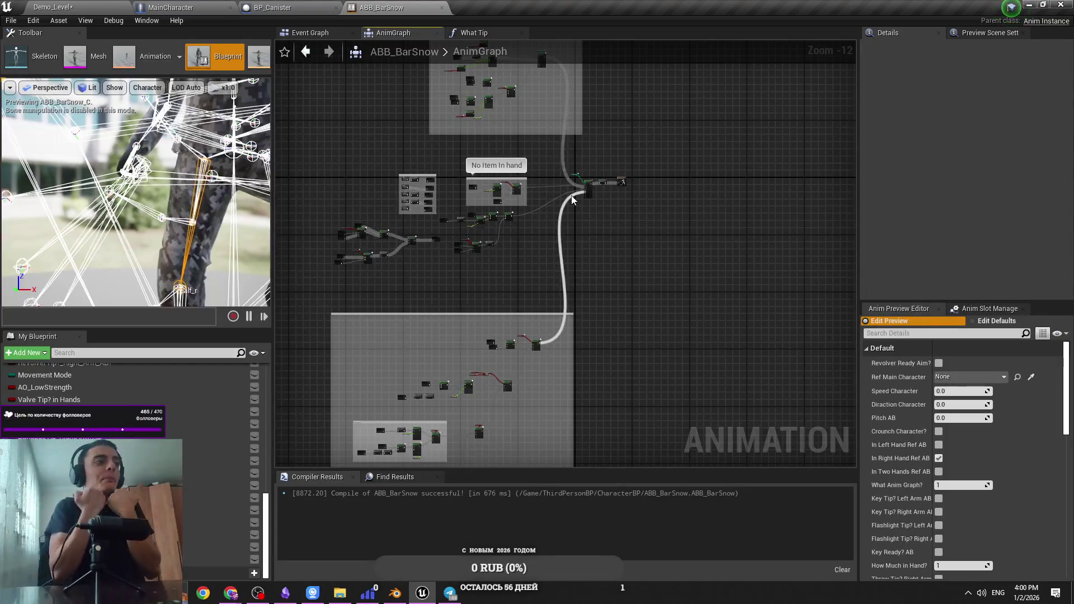
scroll(630, 252, "up", 8)
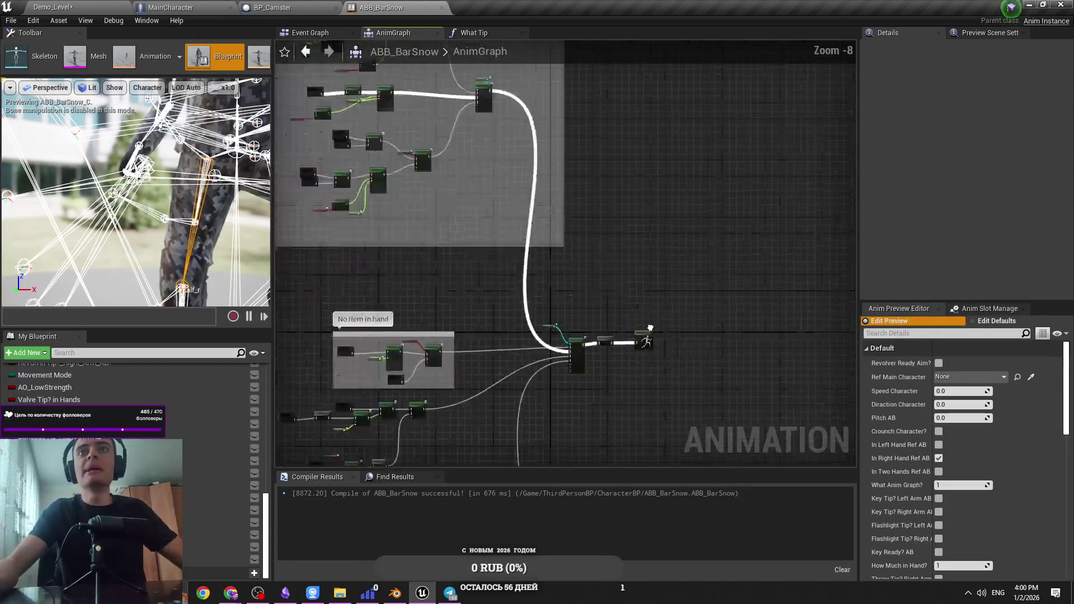
scroll(629, 240, "down", 3)
scroll(553, 186, "down", 2)
scroll(526, 159, "up", 3)
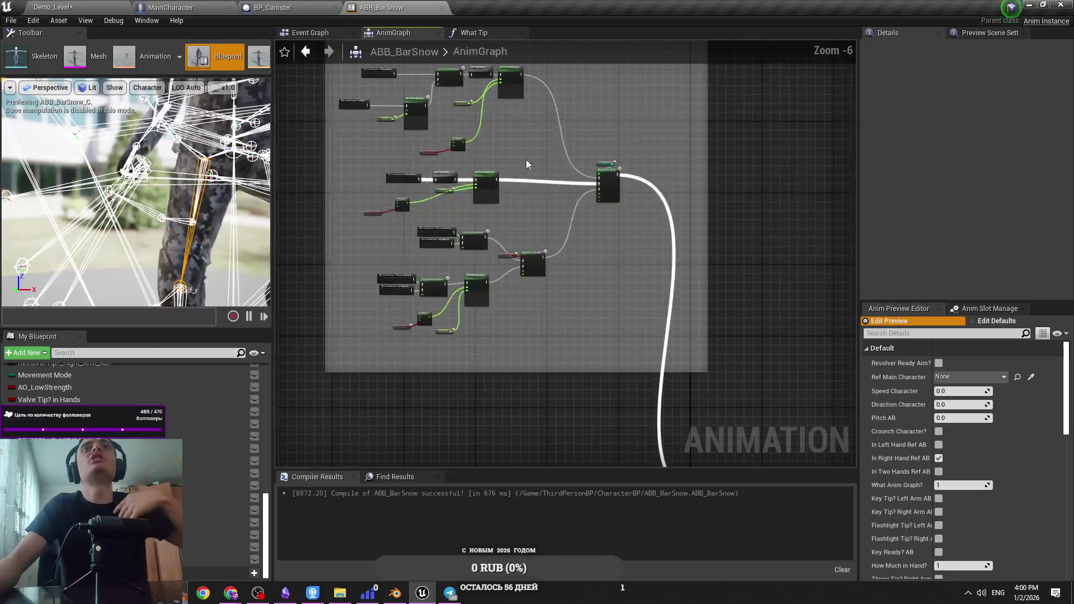
left_click(328, 7)
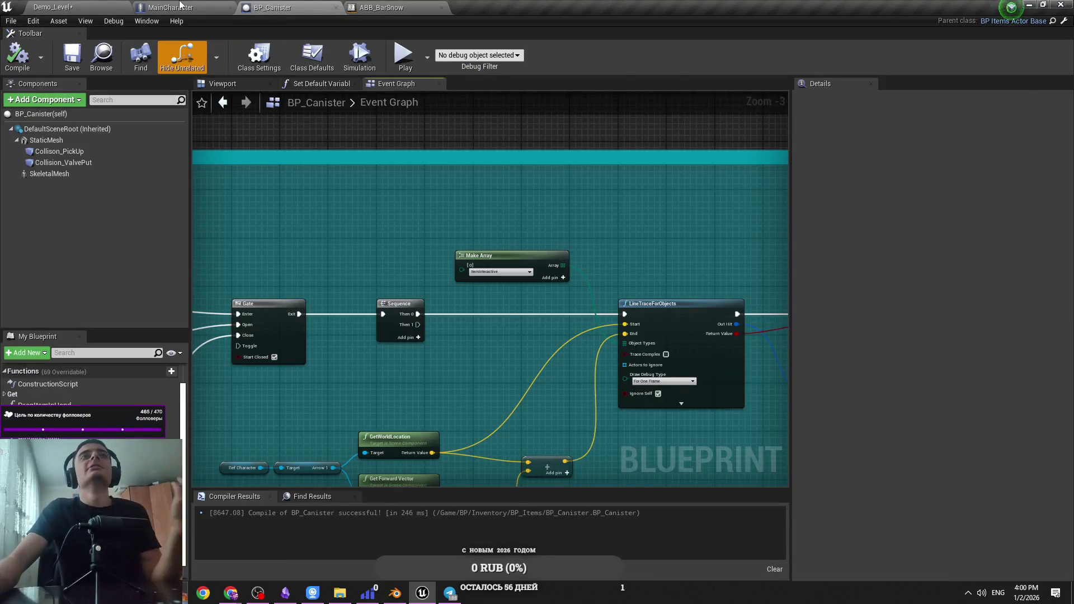
left_click(179, 8)
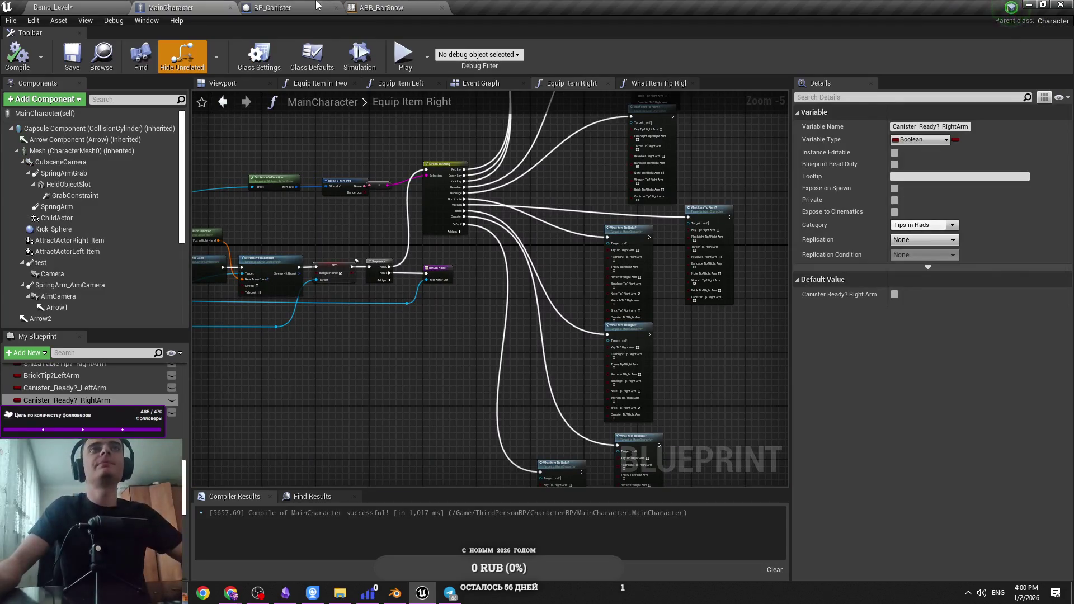
left_click(415, 6)
left_click(272, 7)
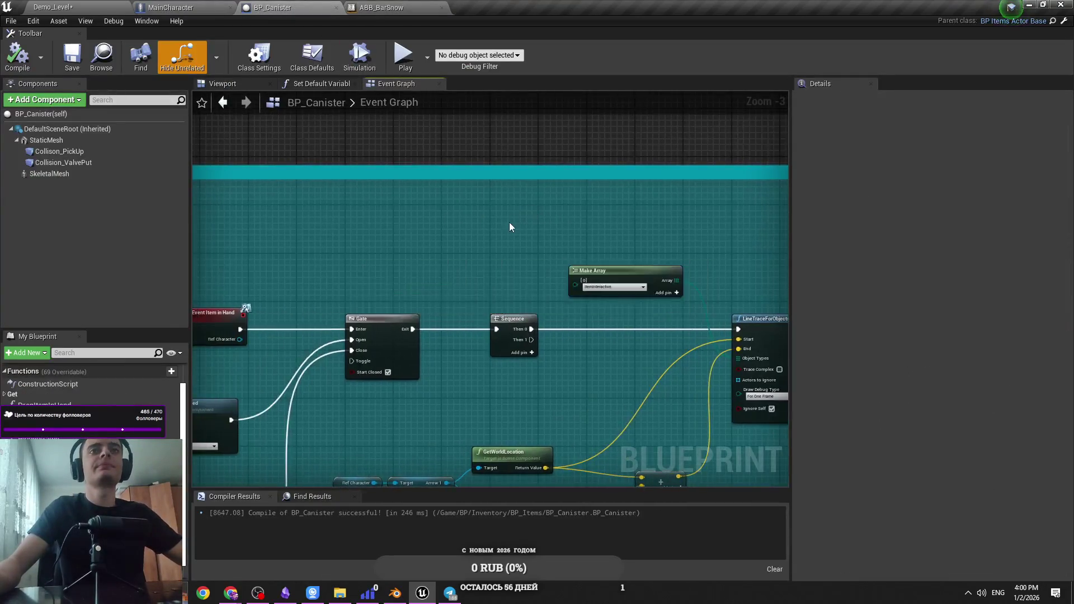
left_click(210, 7)
left_click(53, 7)
left_click(380, 388)
left_click(390, 389)
left_click(272, 7)
scroll(485, 257, "down", 4)
scroll(484, 258, "up", 6)
key("ctrl+s")
scroll(576, 284, "down", 4)
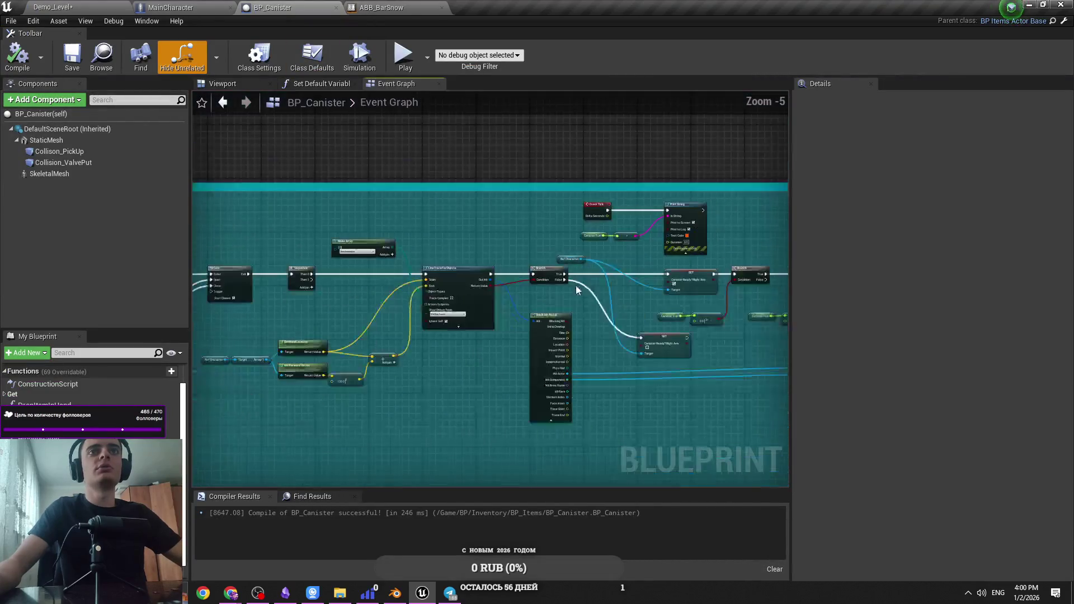
key("ctrl+s")
mouse_move(310, 290)
left_mouse_down()
mouse_move(513, 272)
mouse_move(515, 258)
left_mouse_up()
key("ctrl+s")
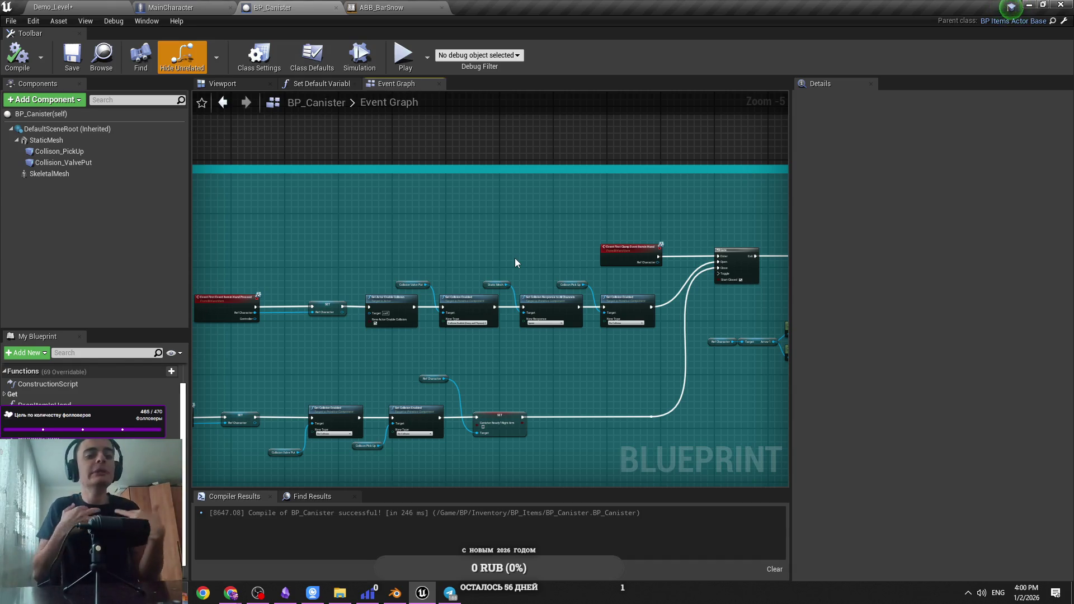
mouse_move(515, 258)
left_mouse_down()
mouse_move(449, 259)
mouse_move(404, 340)
left_mouse_up()
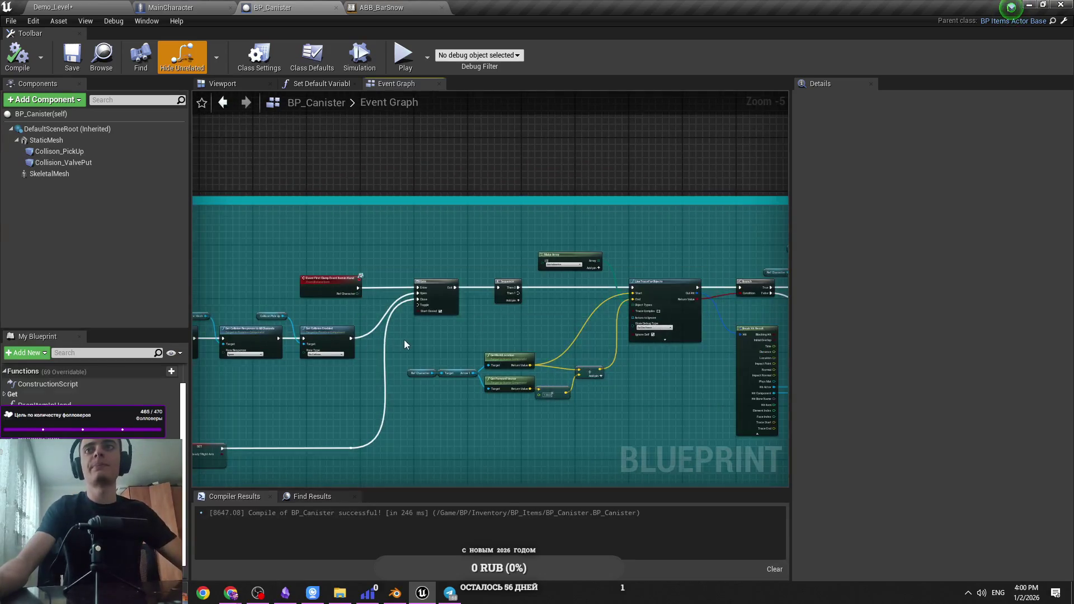
scroll(515, 319, "up", 4)
Move the First Event Item in Hand Pressed node left and list actions for its Ref Character output
left_click_drag(476, 307, 338, 312)
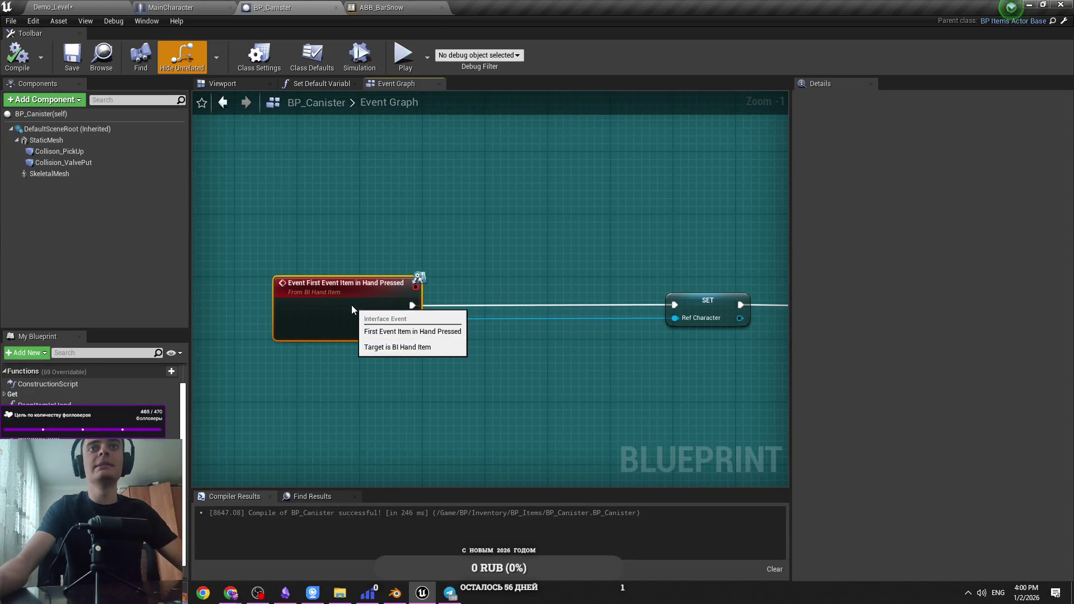
left_click_drag(412, 318, 512, 287)
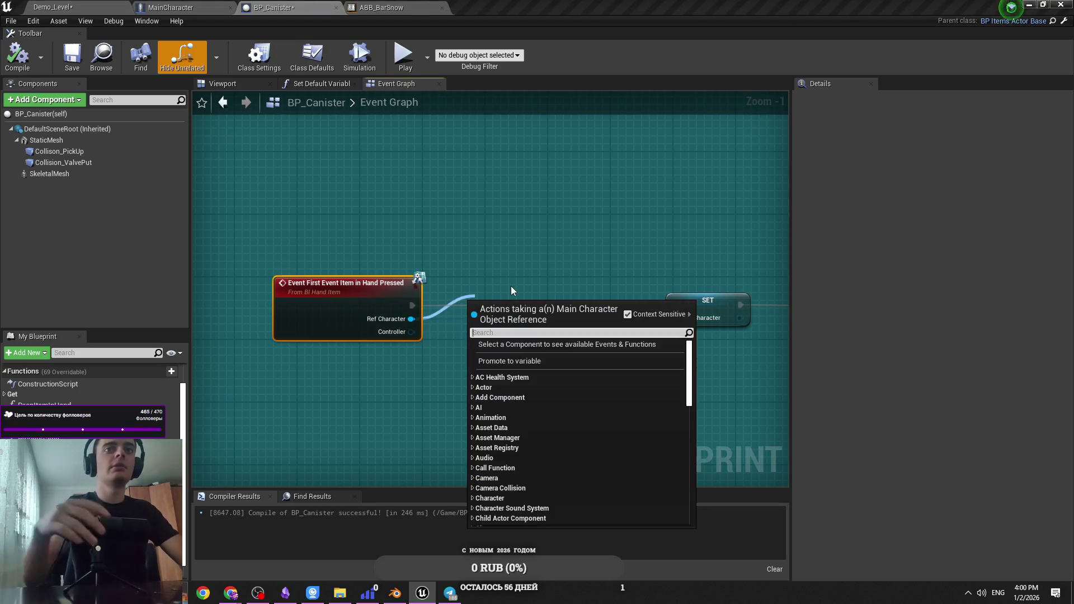
type("i")
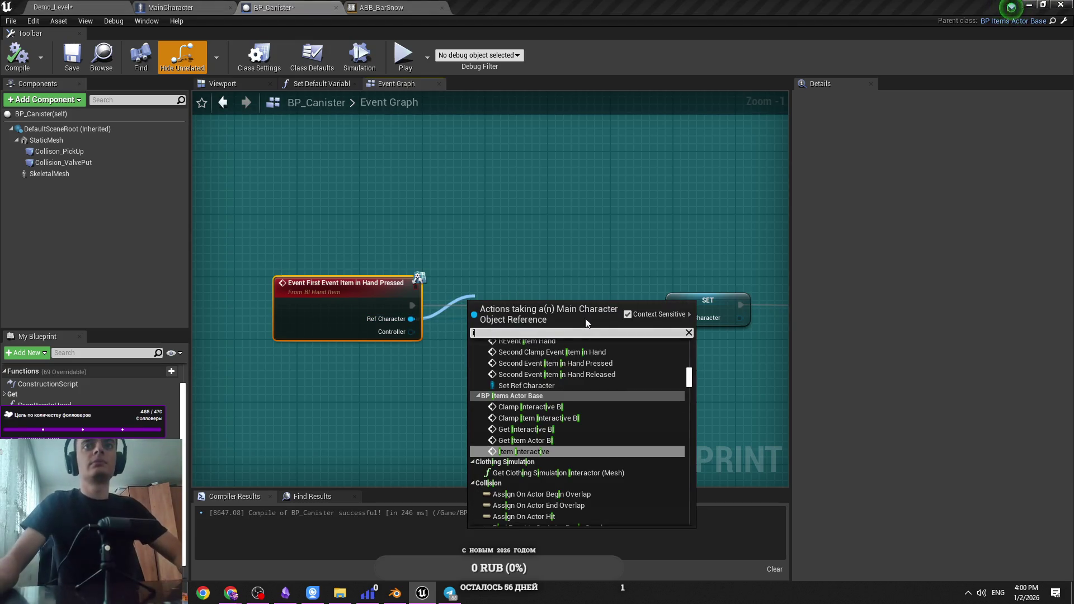
key("BackSpace")
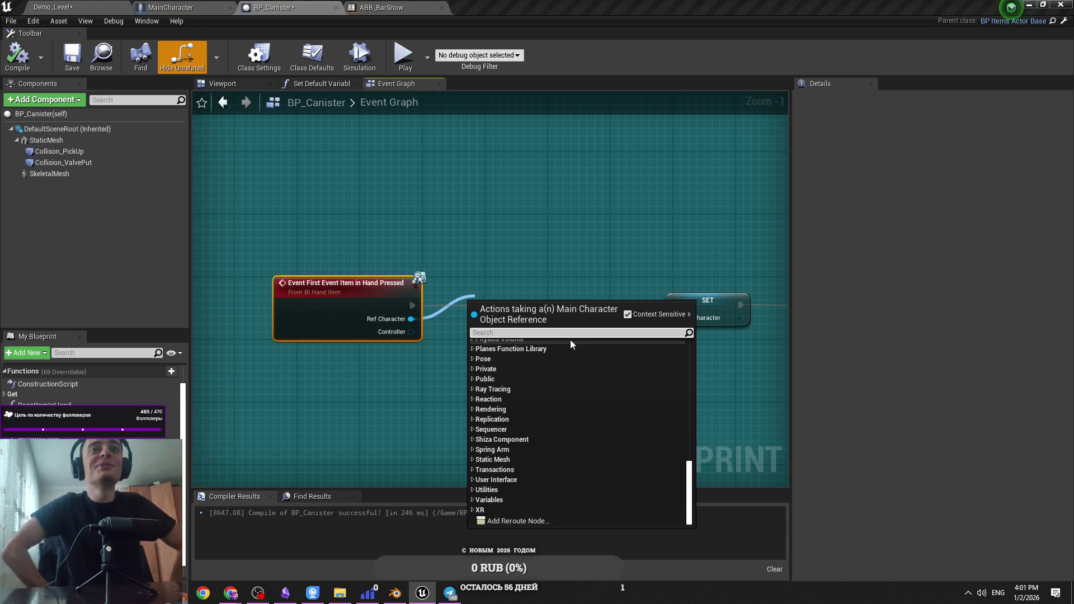
type("c")
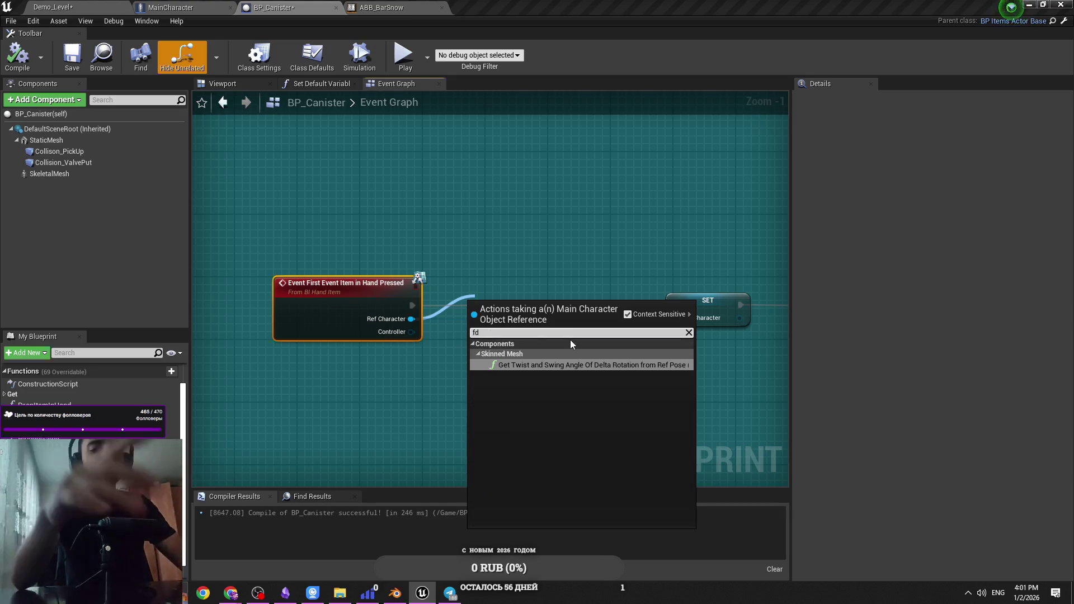
key("BackSpace")
key("alt+shift")
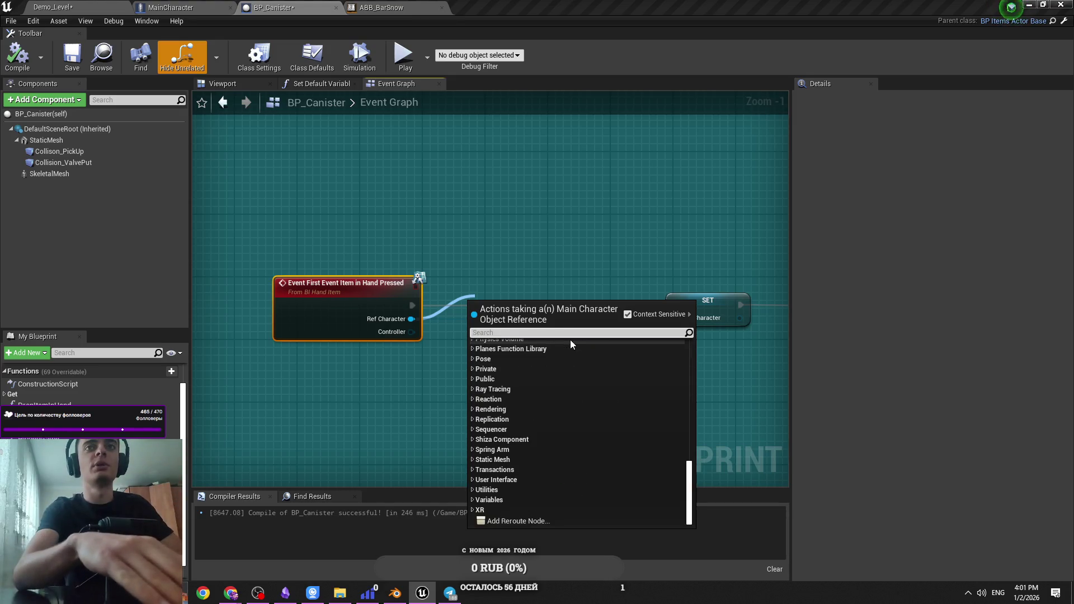
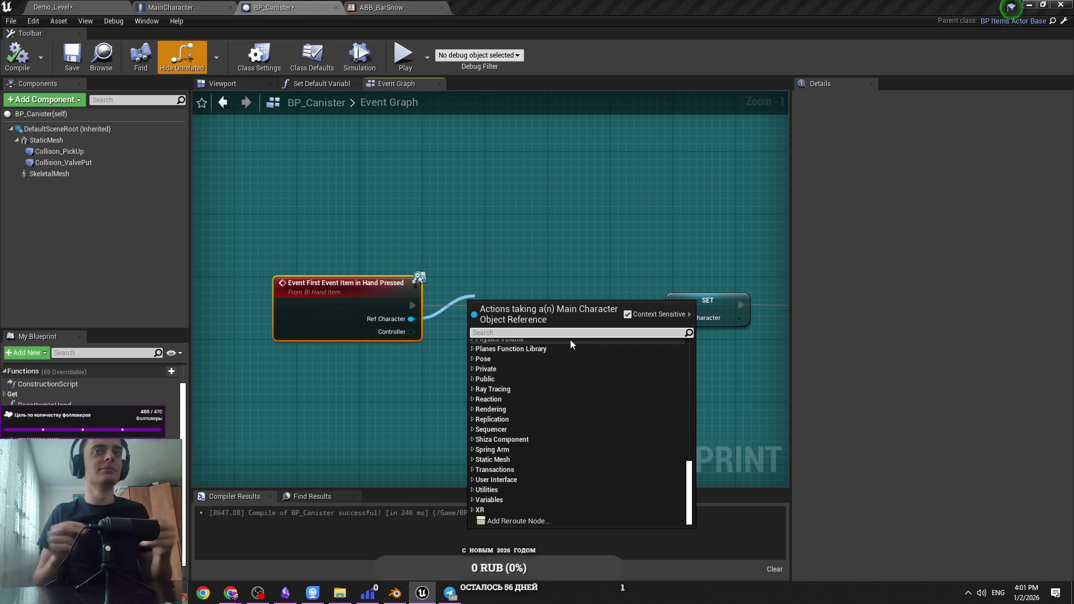
From the Ref Character pin, search 'inright hand' and add a Set In Right Hand? node
left_click(528, 277)
left_click_drag(411, 319, 526, 339)
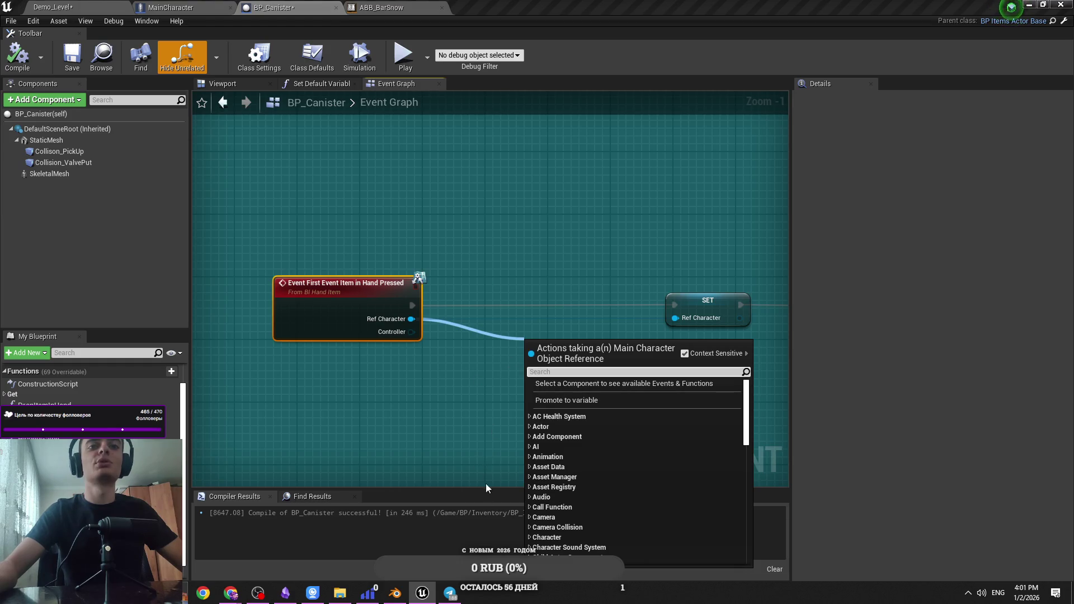
mouse_move(412, 319)
left_mouse_down()
mouse_move(438, 360)
mouse_move(463, 331)
mouse_move(414, 327)
mouse_move(472, 335)
mouse_move(461, 349)
left_mouse_up()
key("Escape")
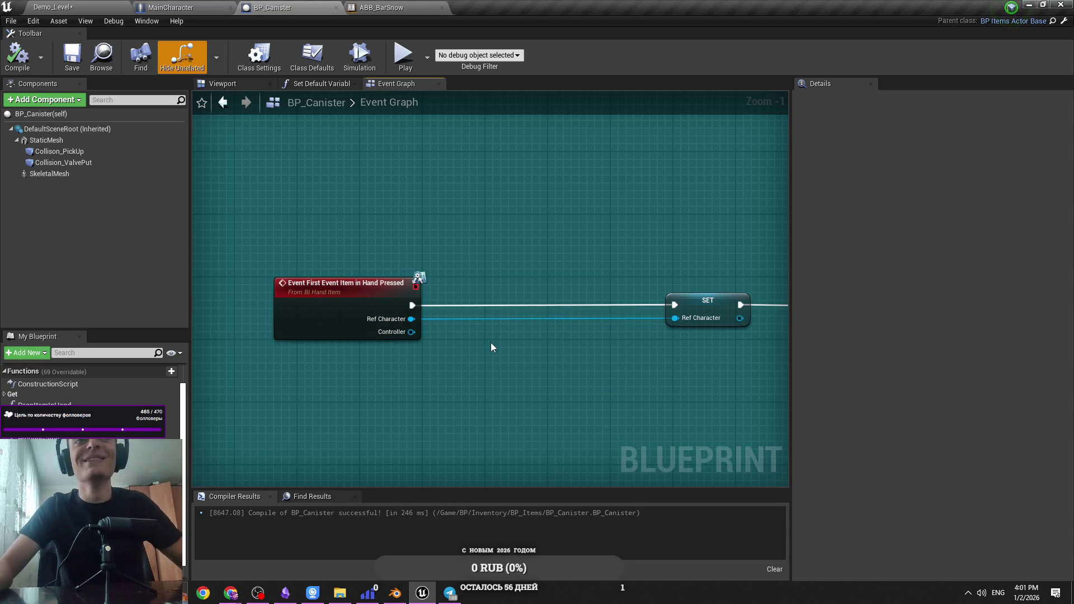
mouse_move(412, 319)
left_mouse_down()
mouse_move(476, 378)
mouse_move(456, 334)
left_mouse_up()
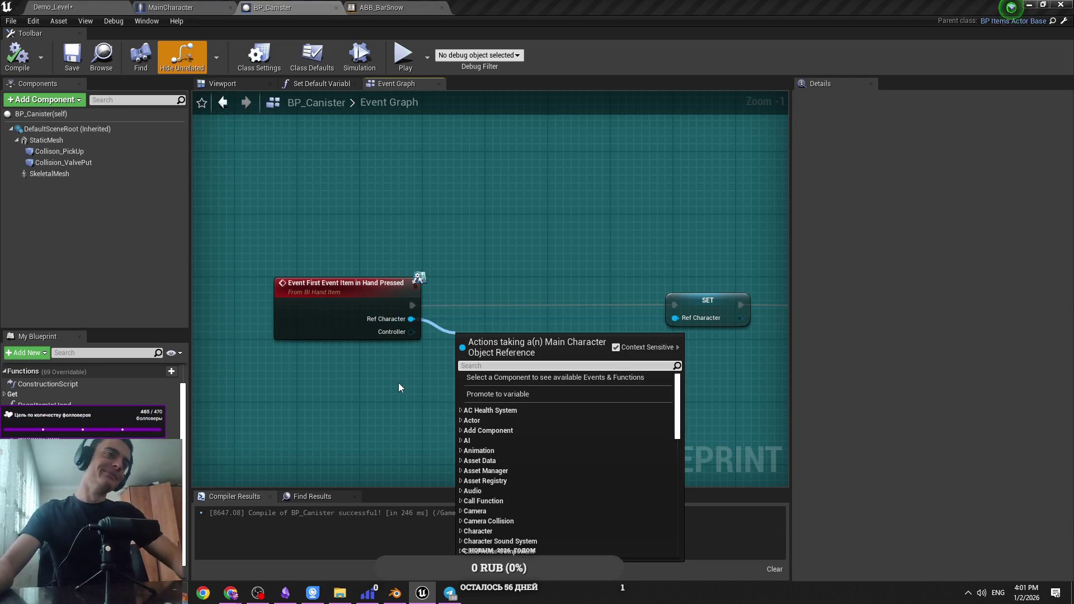
left_click(399, 384)
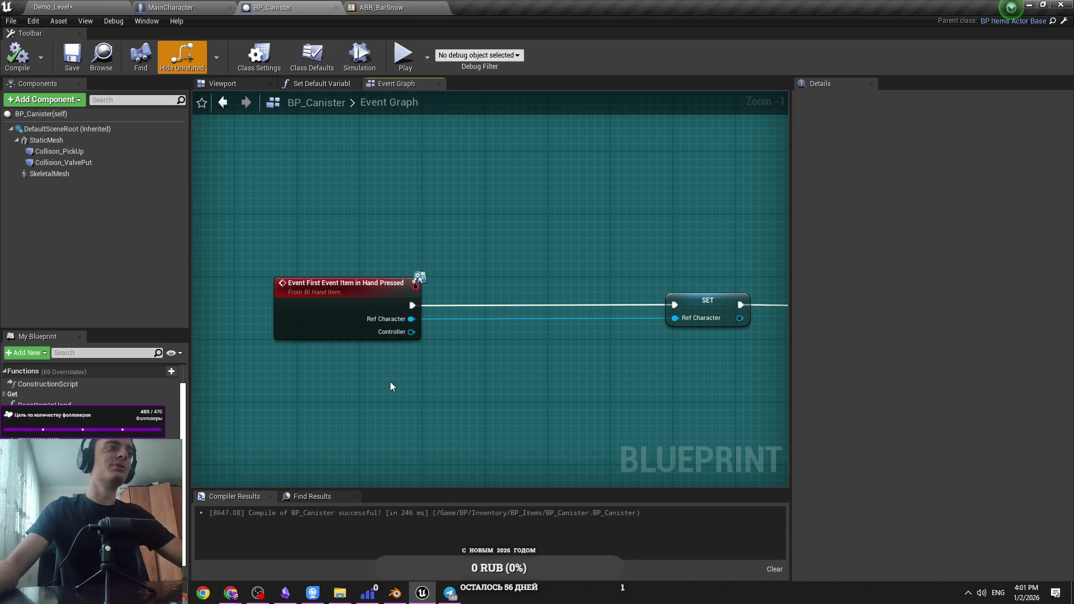
mouse_move(400, 320)
left_mouse_down()
mouse_move(474, 341)
mouse_move(522, 330)
left_mouse_up()
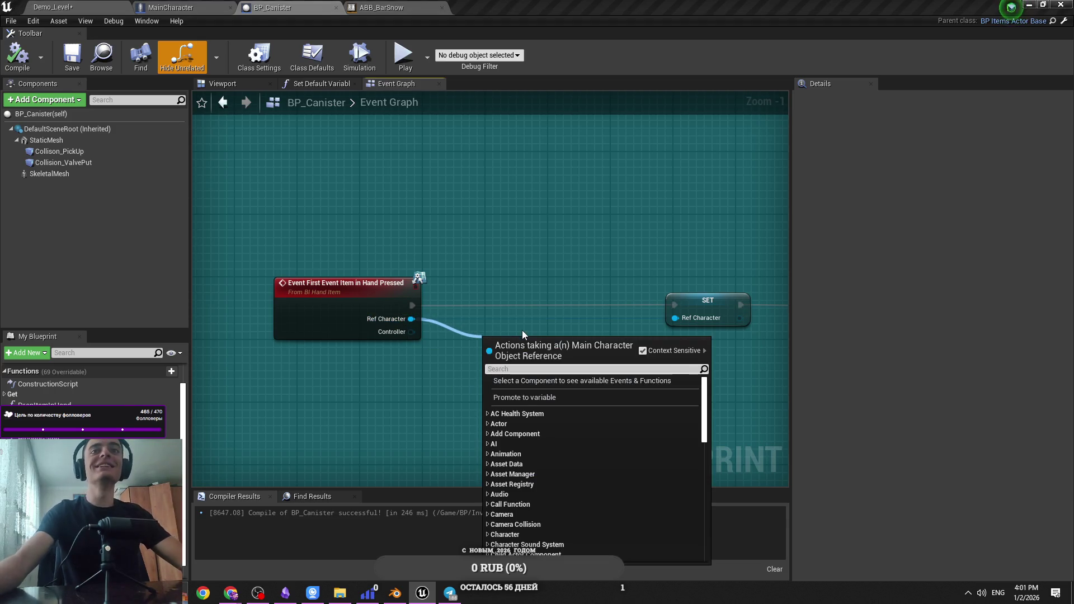
type("in")
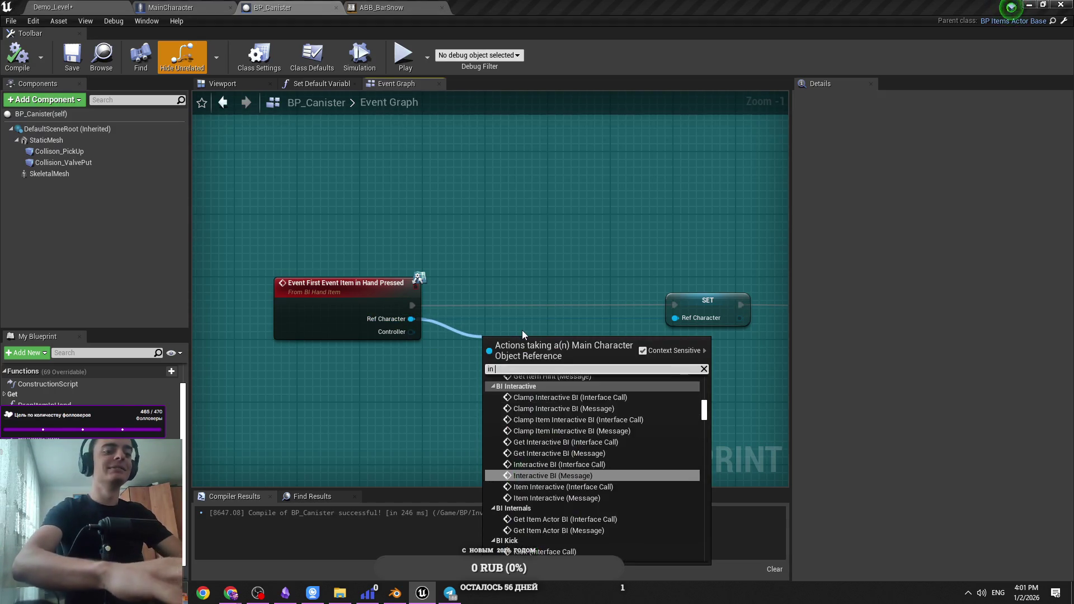
type("right")
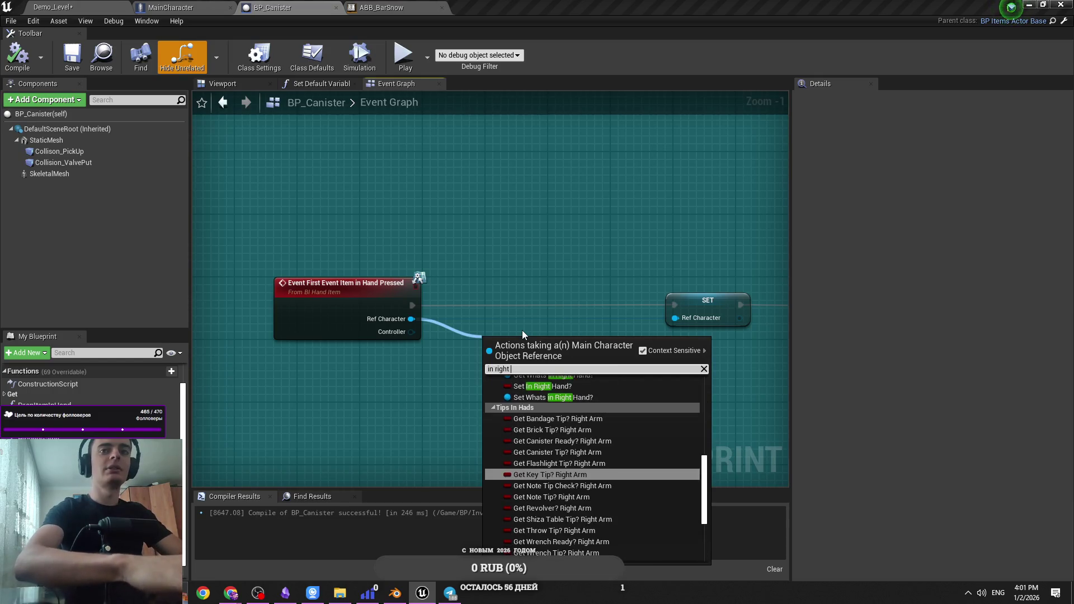
type(" hand")
key("Down")
key("Down")
key("Return")
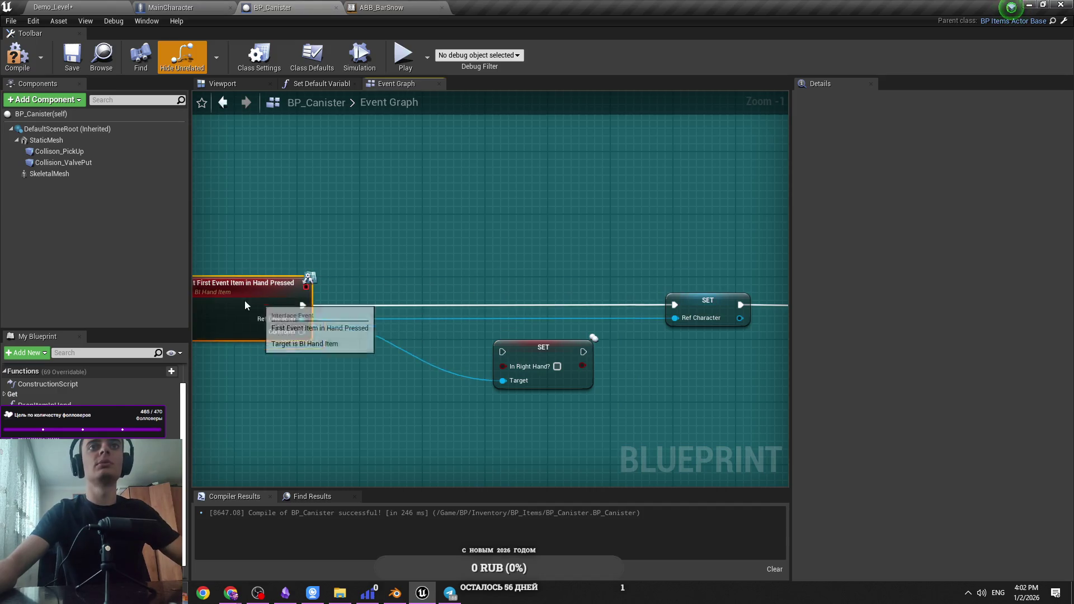
Widen the First Event comment and place SET In Right Hand? beside the hand-pressed event
left_click_drag(372, 311, 244, 300)
scroll(428, 286, "down", 3)
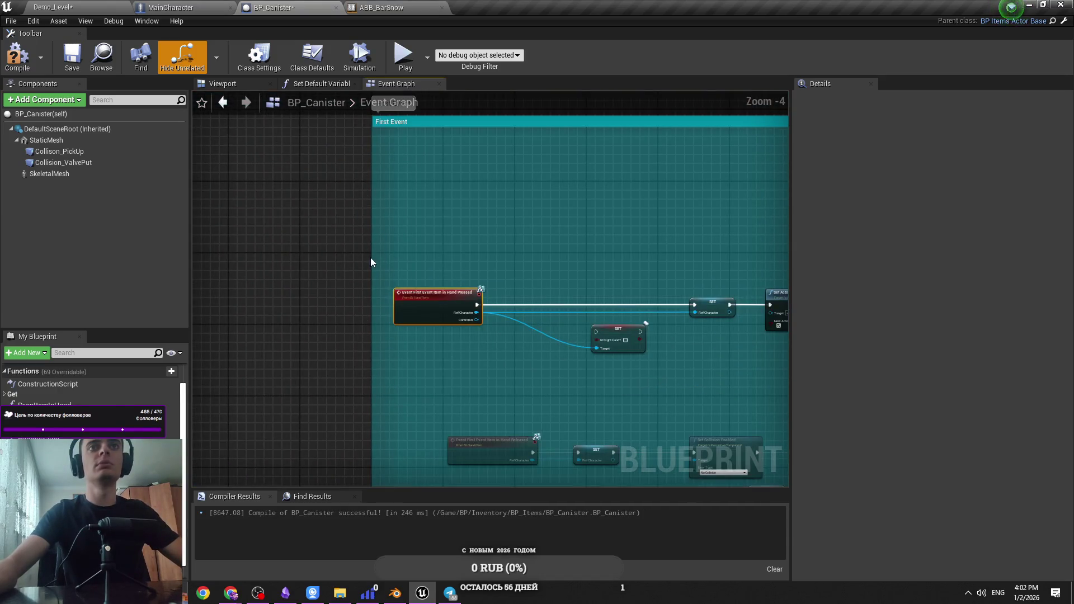
left_click_drag(371, 257, 300, 263)
left_click_drag(441, 315, 392, 315)
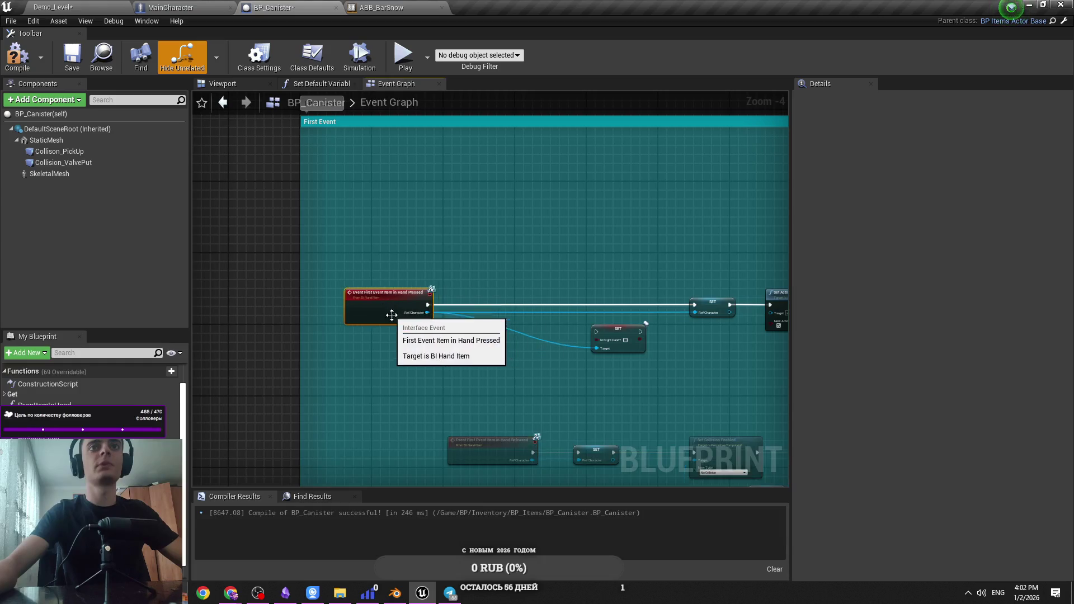
scroll(391, 315, "up", 4)
left_click_drag(638, 330, 432, 310)
Insert a Branch after the hand-pressed event, with In Left Hand? Canister as its Condition
mouse_move(229, 285)
left_mouse_down()
mouse_move(375, 251)
mouse_move(384, 353)
left_mouse_up()
left_click(330, 464)
mouse_move(493, 305)
left_mouse_down()
mouse_move(434, 274)
mouse_move(405, 308)
mouse_move(424, 311)
left_mouse_up()
left_click_drag(414, 261, 288, 402)
mouse_move(513, 233)
left_mouse_down()
mouse_move(478, 252)
mouse_move(495, 262)
left_mouse_up()
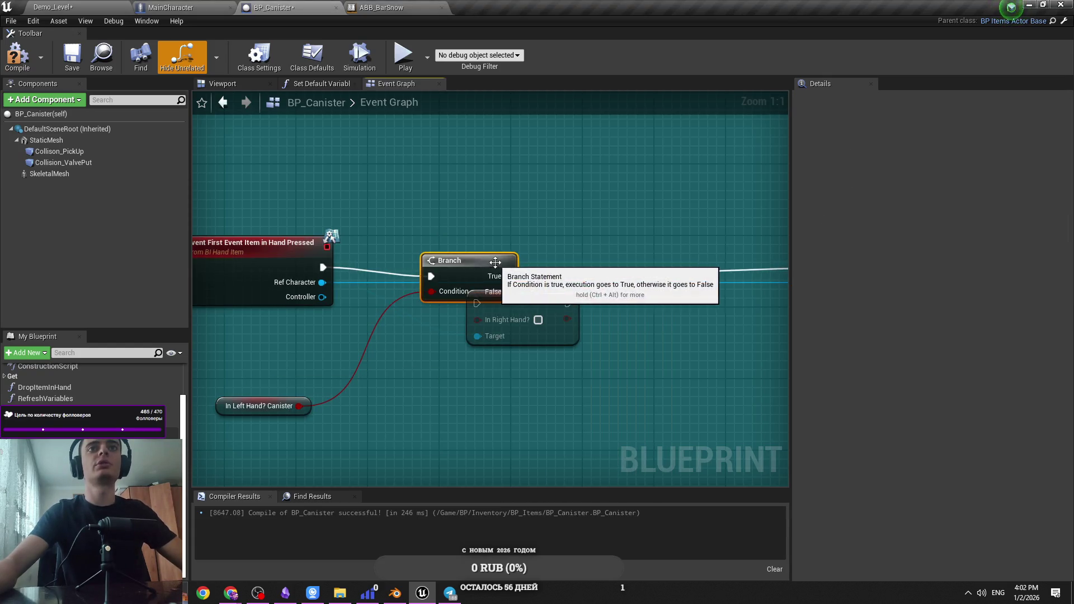
Wire the Branch False output through SET In Right Hand? into SET Ref Character
mouse_move(576, 307)
left_mouse_down()
mouse_move(437, 339)
mouse_move(492, 175)
mouse_move(368, 308)
left_mouse_up()
left_click_drag(526, 174, 731, 308)
left_click(502, 207)
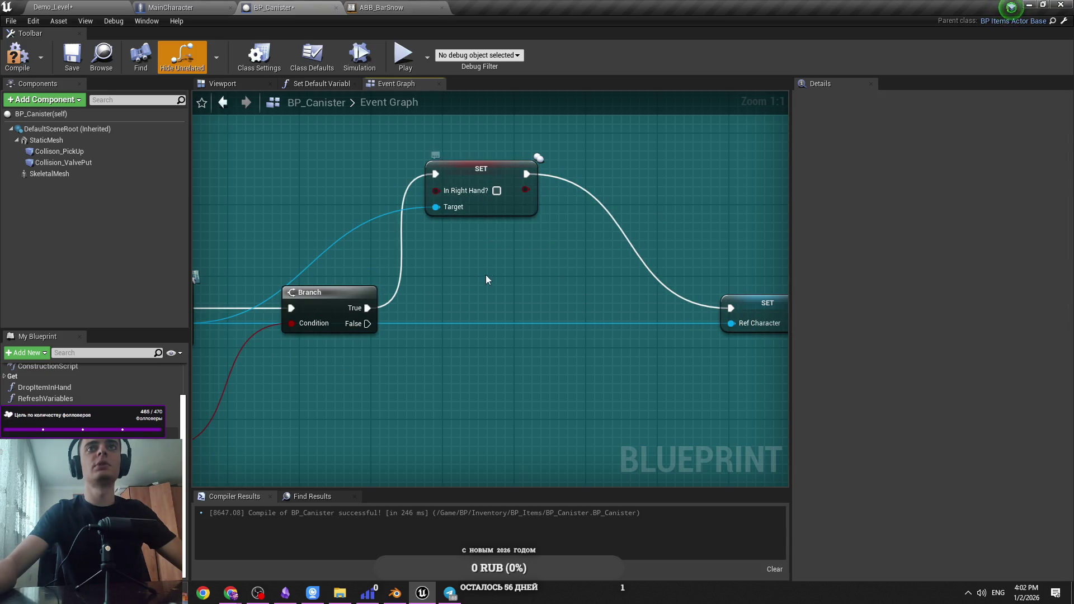
scroll(505, 293, "down", 3)
left_click(488, 291)
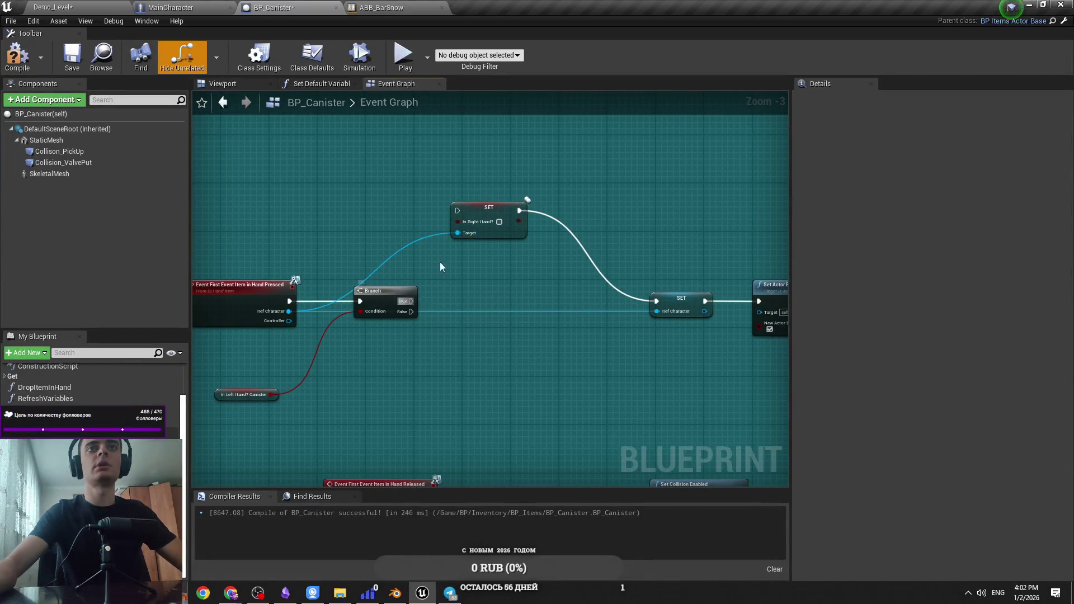
left_click_drag(489, 208, 489, 310)
mouse_move(411, 302)
left_mouse_down()
mouse_move(418, 318)
mouse_move(458, 313)
mouse_move(527, 347)
left_mouse_up()
left_click(422, 277)
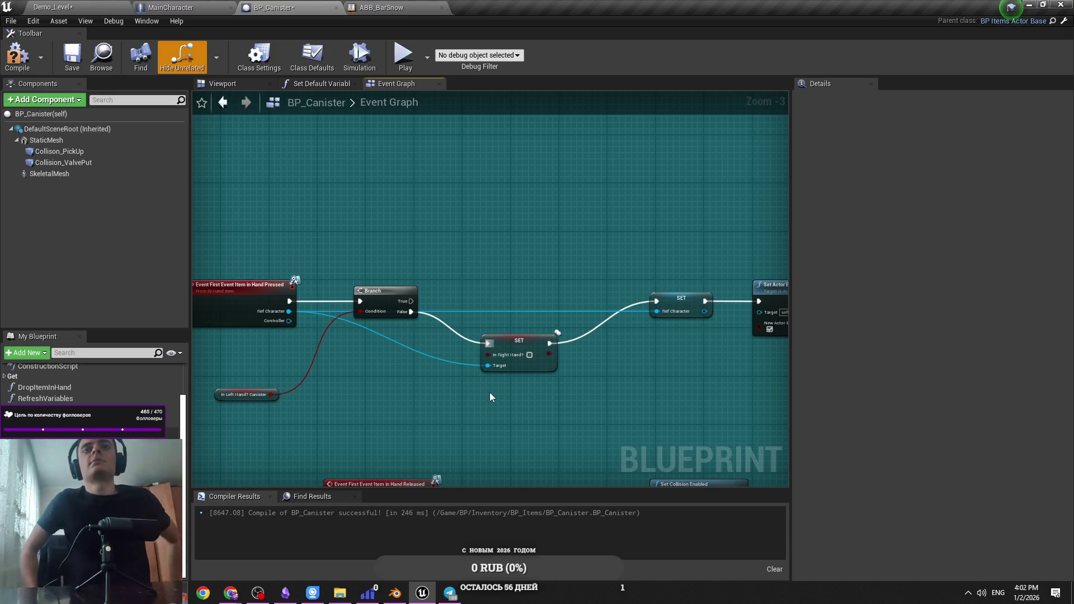
mouse_move(489, 391)
left_mouse_down()
mouse_move(207, 409)
mouse_move(391, 425)
mouse_move(341, 347)
left_mouse_up()
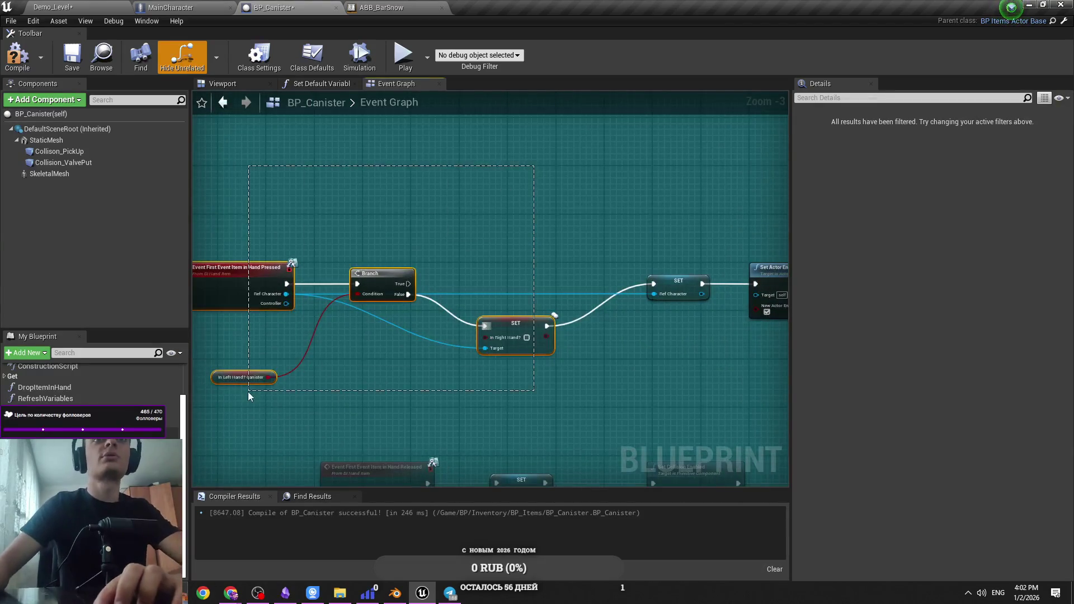
scroll(367, 394, "up", 3)
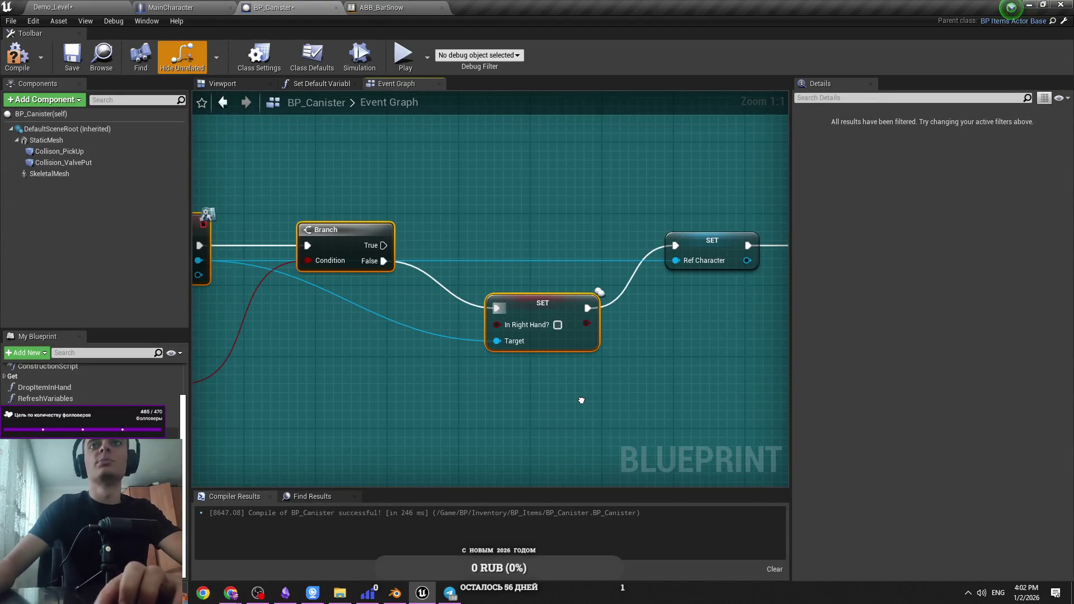
Add a first reroute point on the Ref Character wire and lift it above the Branch
left_click(547, 330)
scroll(496, 401, "down", 3)
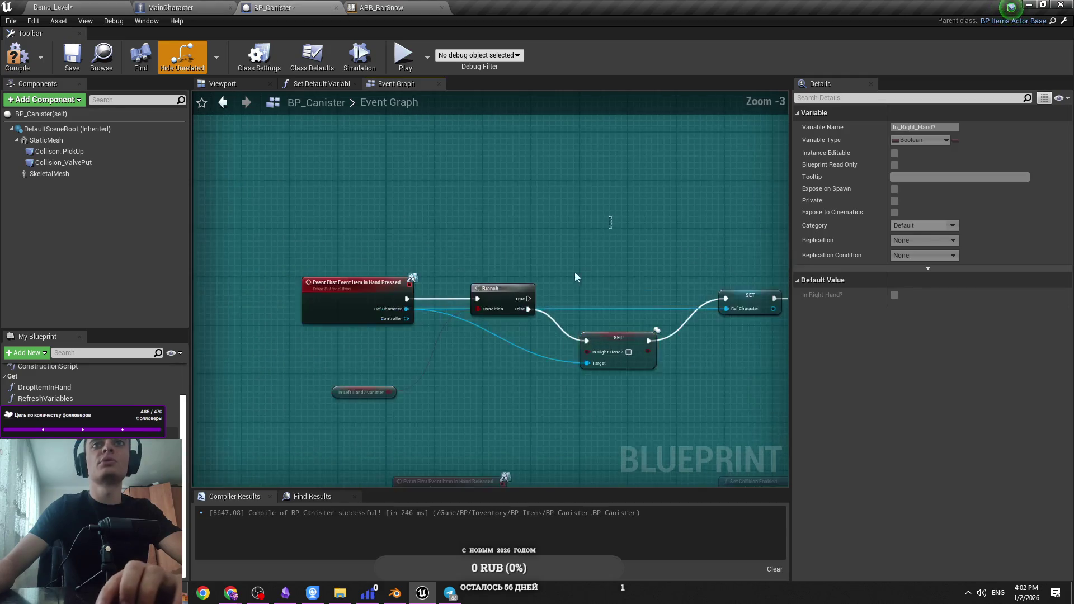
scroll(549, 421, "up", 1)
left_click(593, 405)
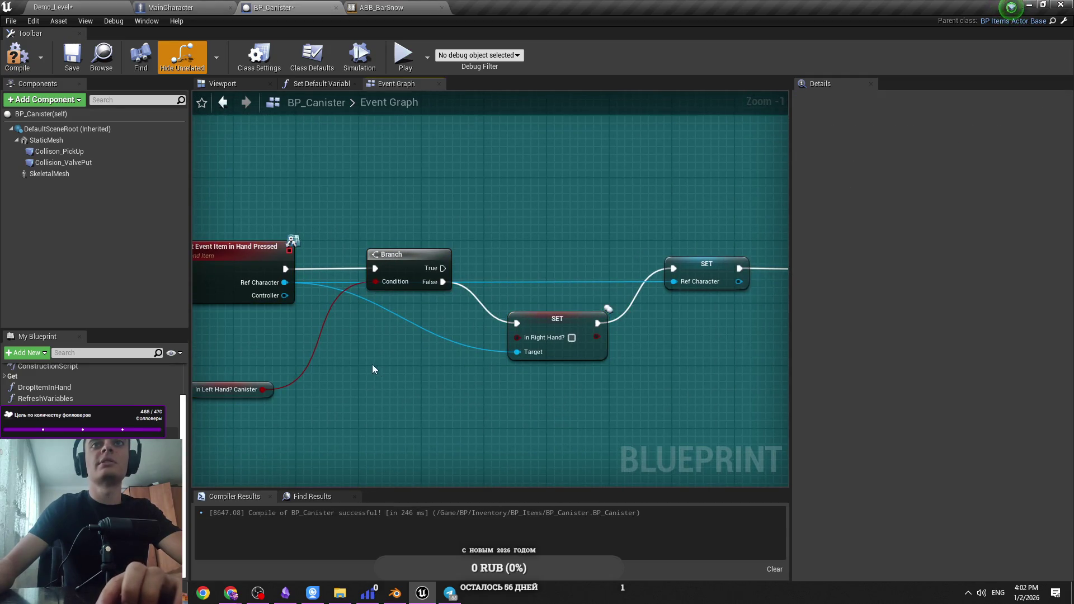
left_click_drag(374, 370, 442, 439)
double_click(621, 293)
mouse_move(619, 288)
left_mouse_down()
mouse_move(620, 211)
mouse_move(616, 298)
left_mouse_up()
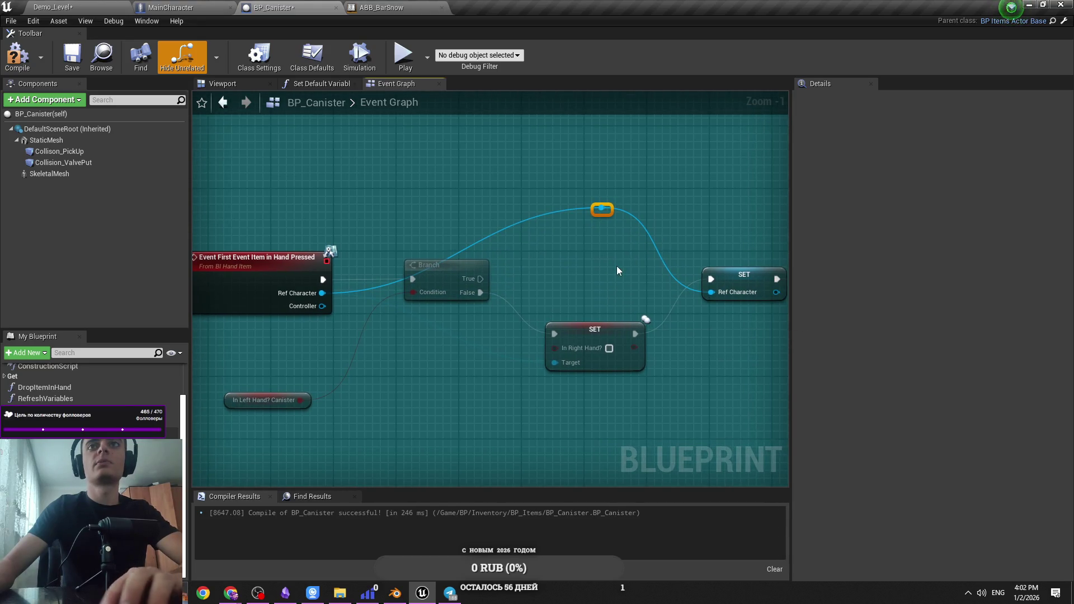
left_click(558, 272)
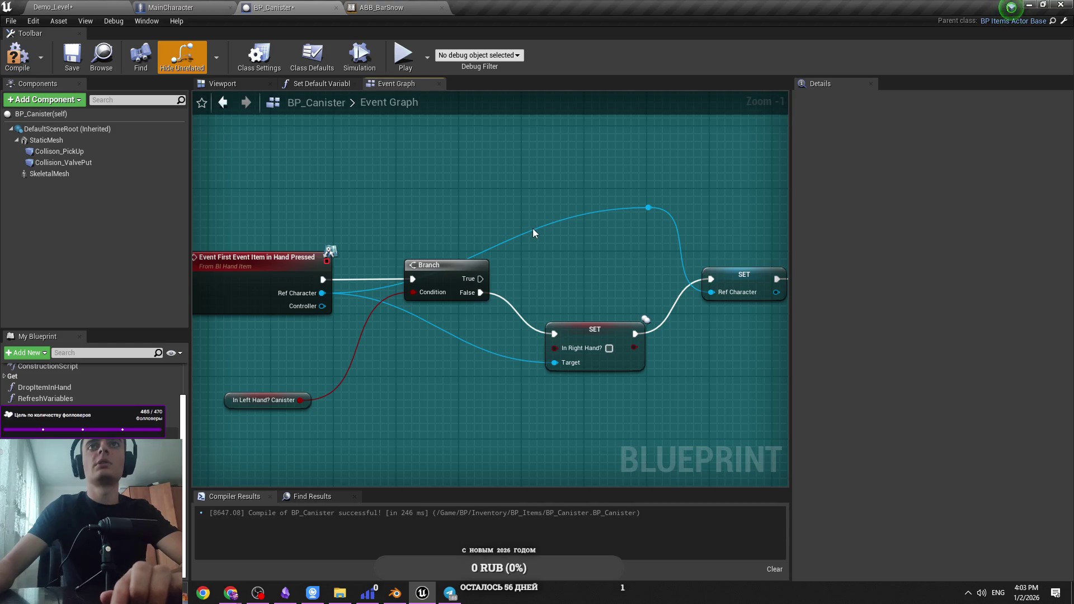
Add a second raised reroute point to square off the Ref Character wire
double_click(534, 230)
left_click_drag(530, 225, 532, 209)
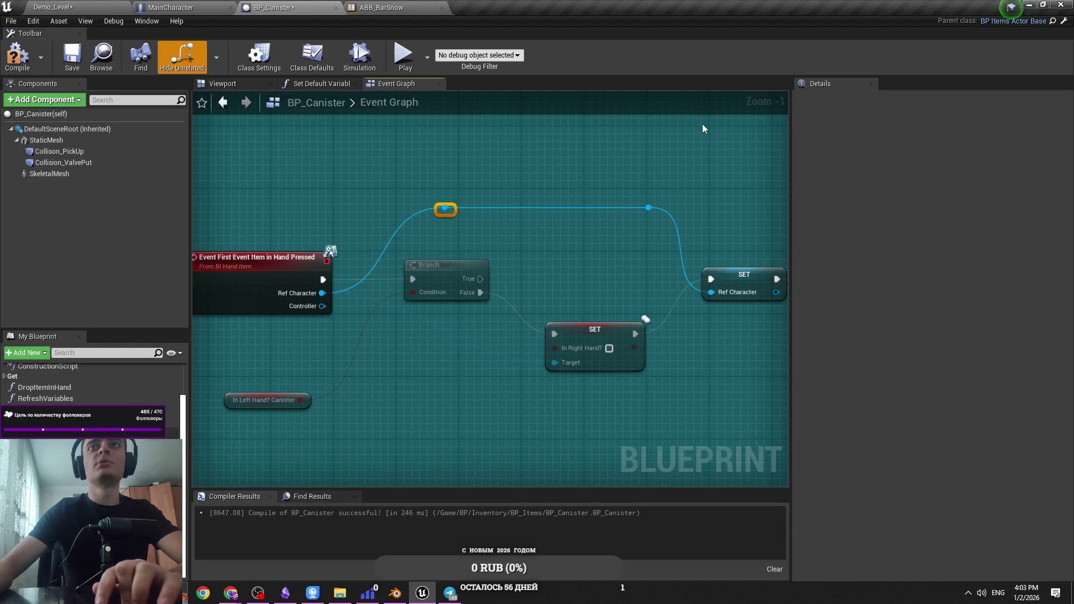
mouse_move(670, 140)
left_mouse_down()
mouse_move(359, 227)
mouse_move(503, 223)
left_mouse_up()
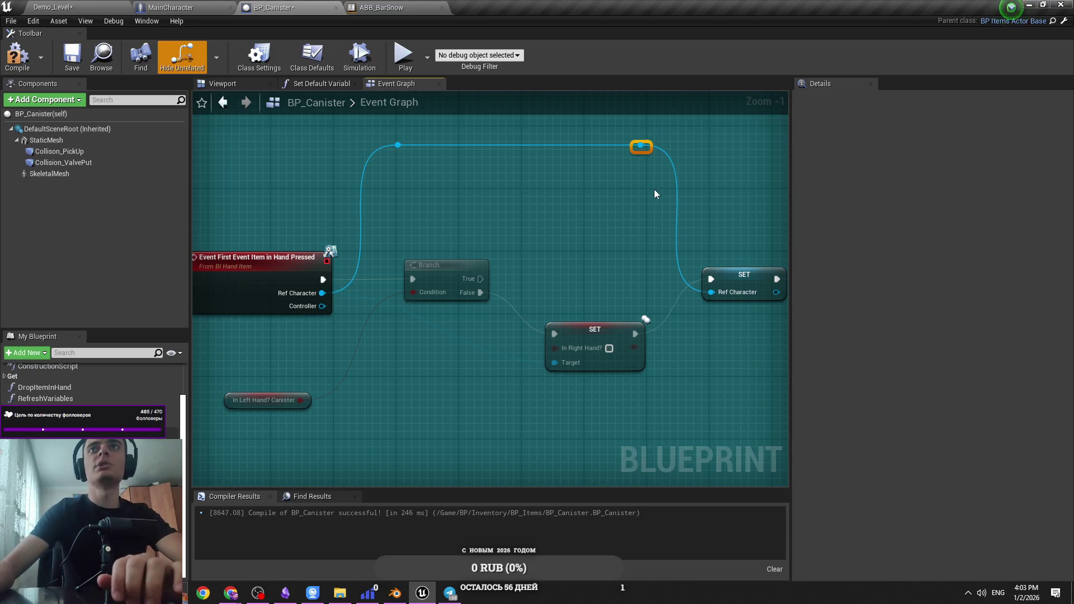
left_click(494, 318)
mouse_move(322, 293)
left_mouse_down()
mouse_move(486, 253)
mouse_move(575, 213)
left_mouse_up()
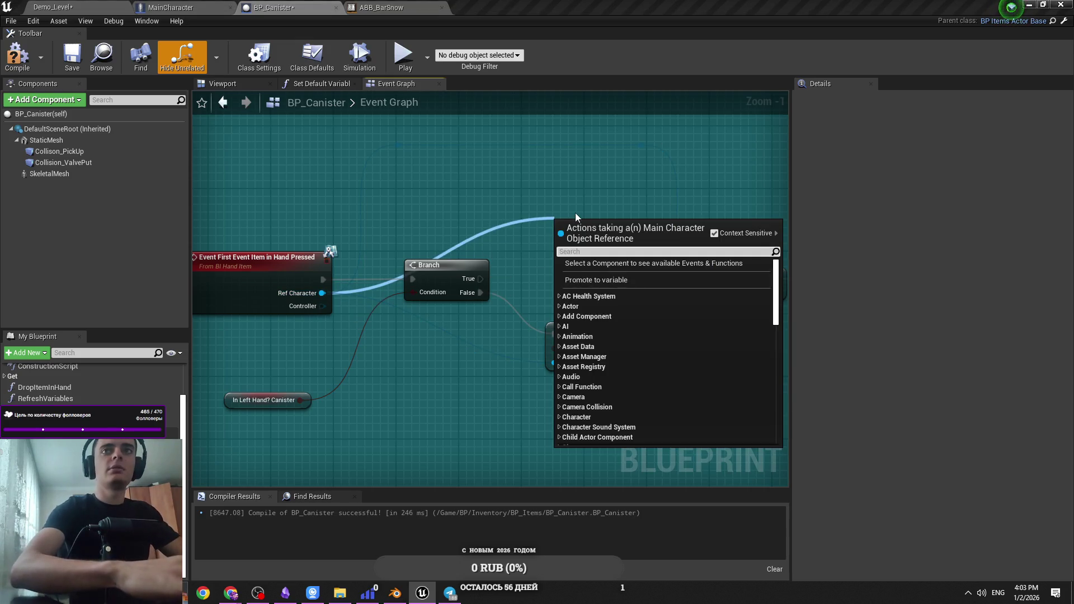
Add a Set In Left Hand? node on the Branch True output and save the blueprint
type("in left")
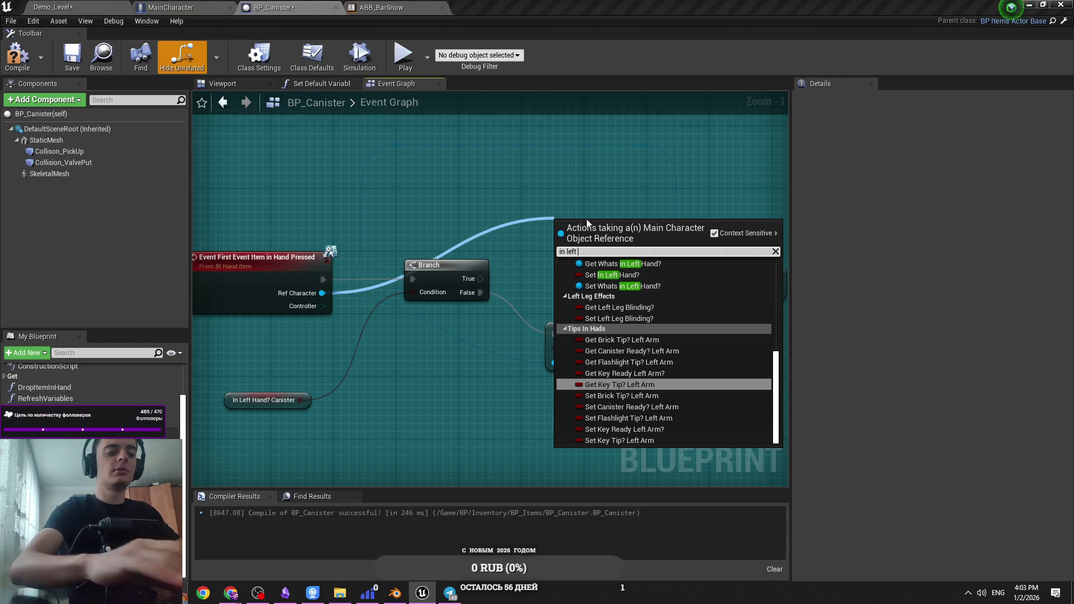
type(" hand")
key("Down")
key("Down")
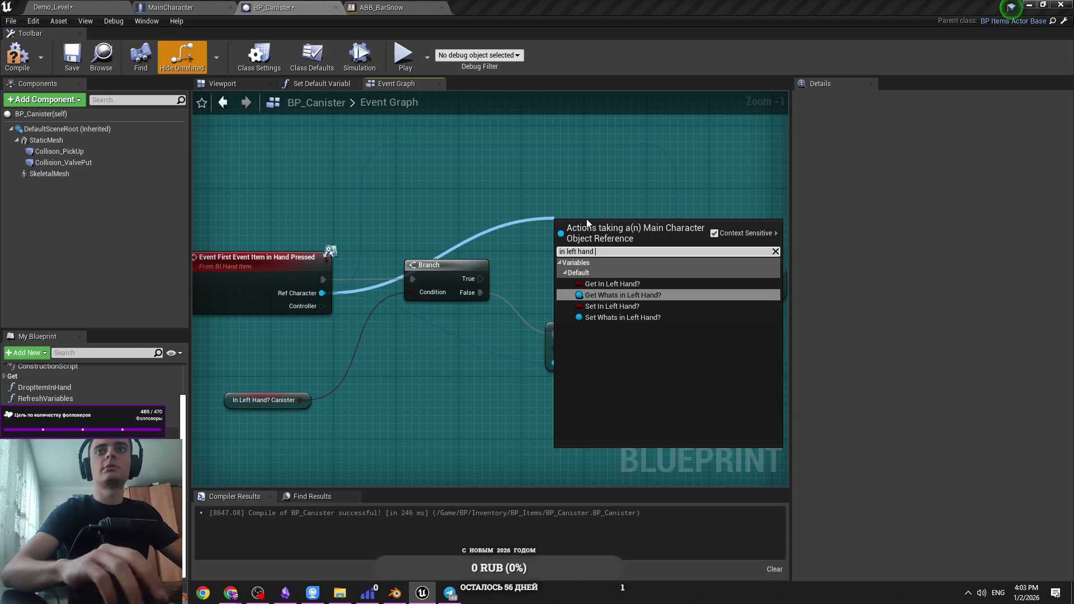
key("Return")
left_click(480, 282)
mouse_move(480, 279)
left_mouse_down()
mouse_move(563, 233)
mouse_move(585, 196)
left_mouse_up()
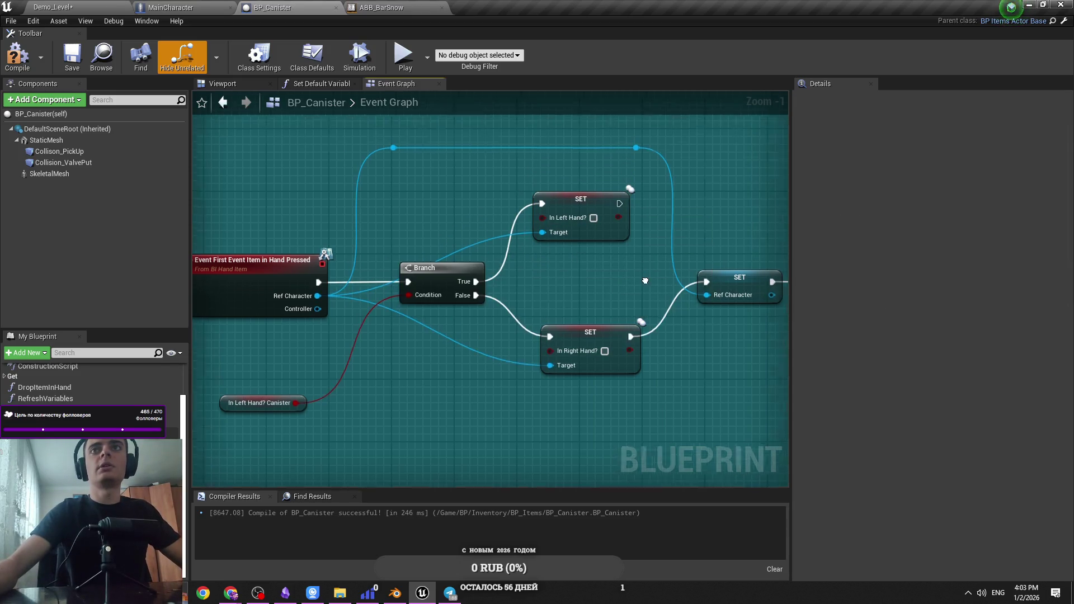
key("ctrl+s")
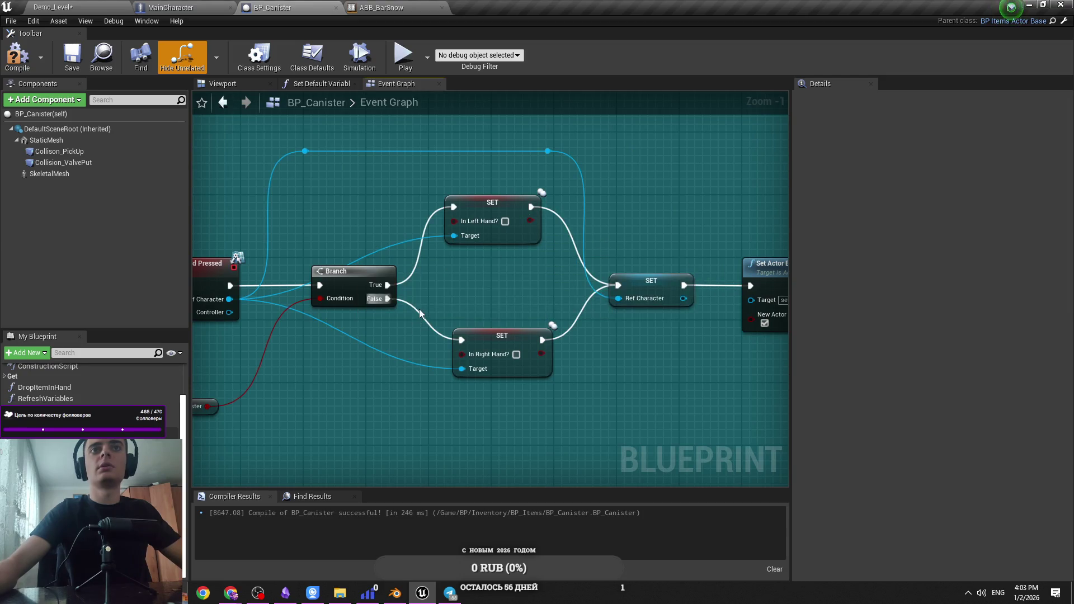
mouse_move(465, 219)
left_mouse_down()
mouse_move(505, 217)
mouse_move(503, 203)
left_mouse_up()
left_click(503, 203)
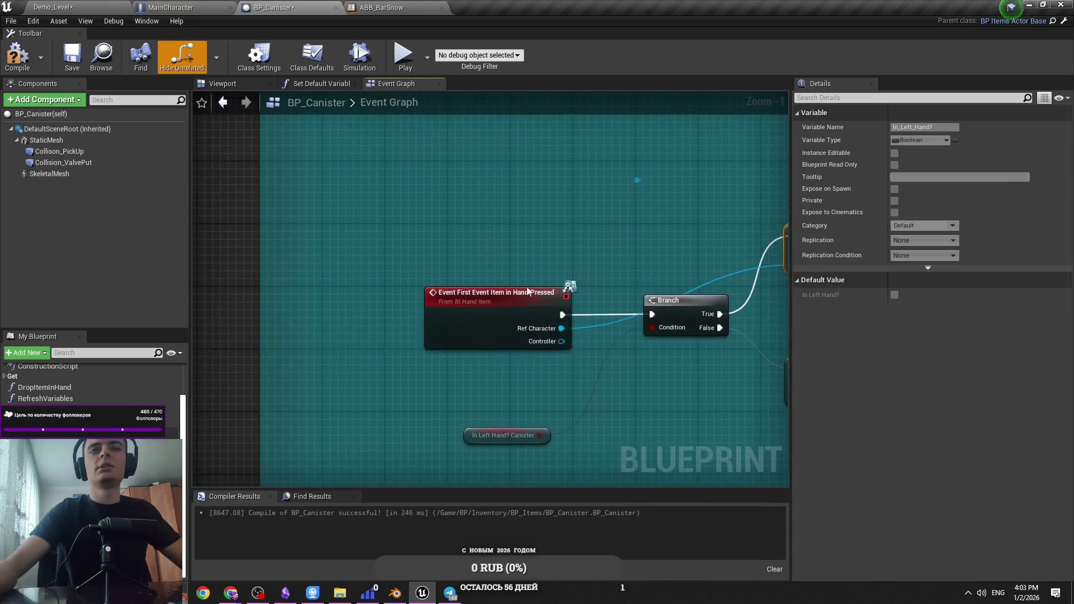
Add a SET In Two Hands? node targeting Ref Character, driven by the event's exec output
left_click_drag(527, 291, 426, 291)
key("ctrl+s")
left_click_drag(459, 328, 533, 368)
type("in two ")
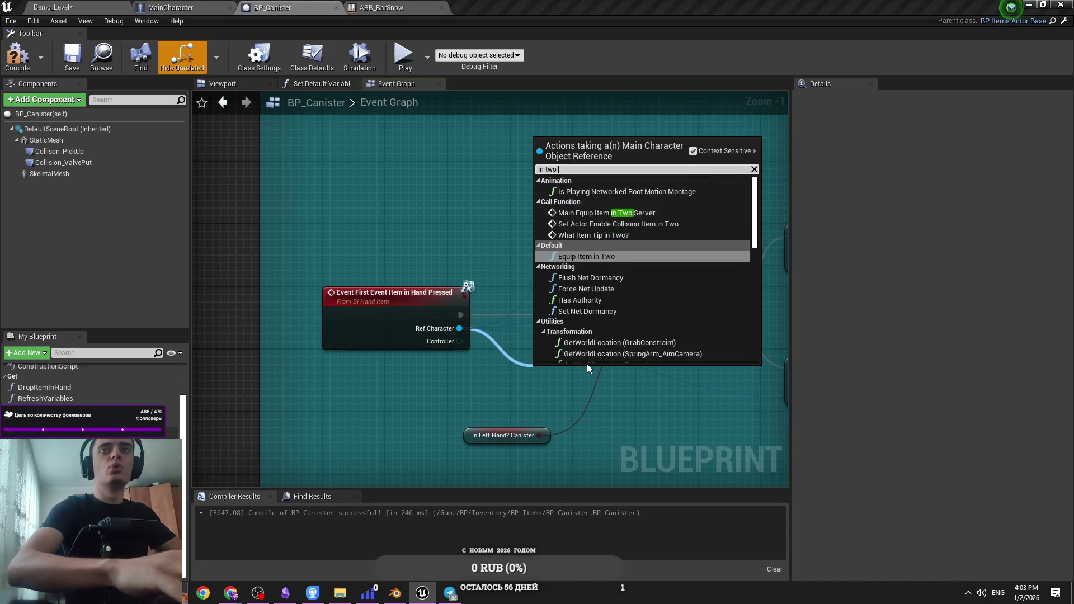
type("hand")
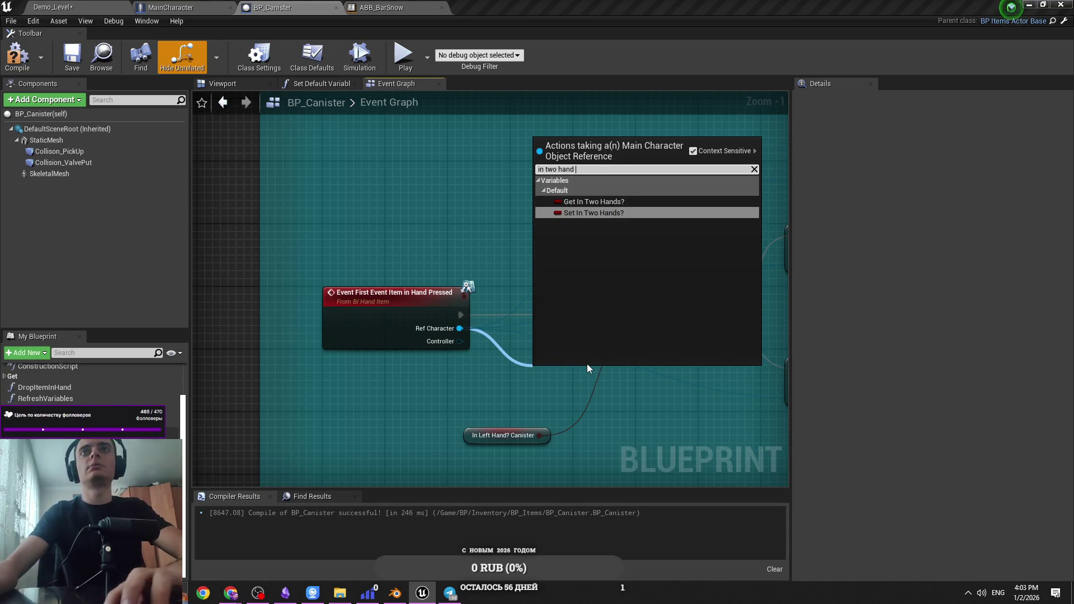
key("Return")
mouse_move(462, 315)
left_mouse_down()
mouse_move(526, 294)
mouse_move(509, 311)
mouse_move(551, 261)
left_mouse_up()
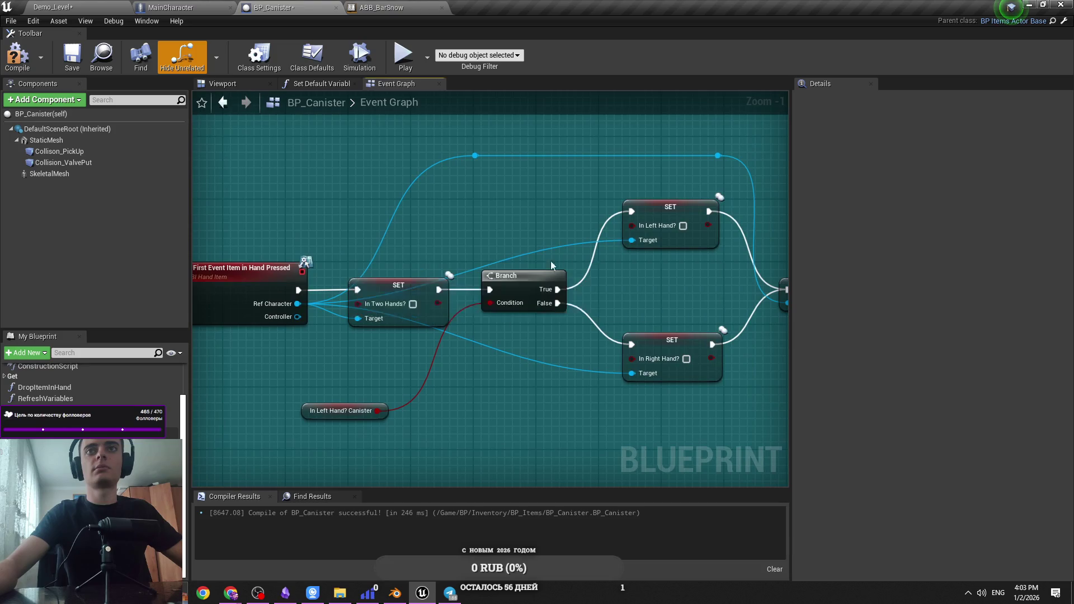
double_click(579, 241)
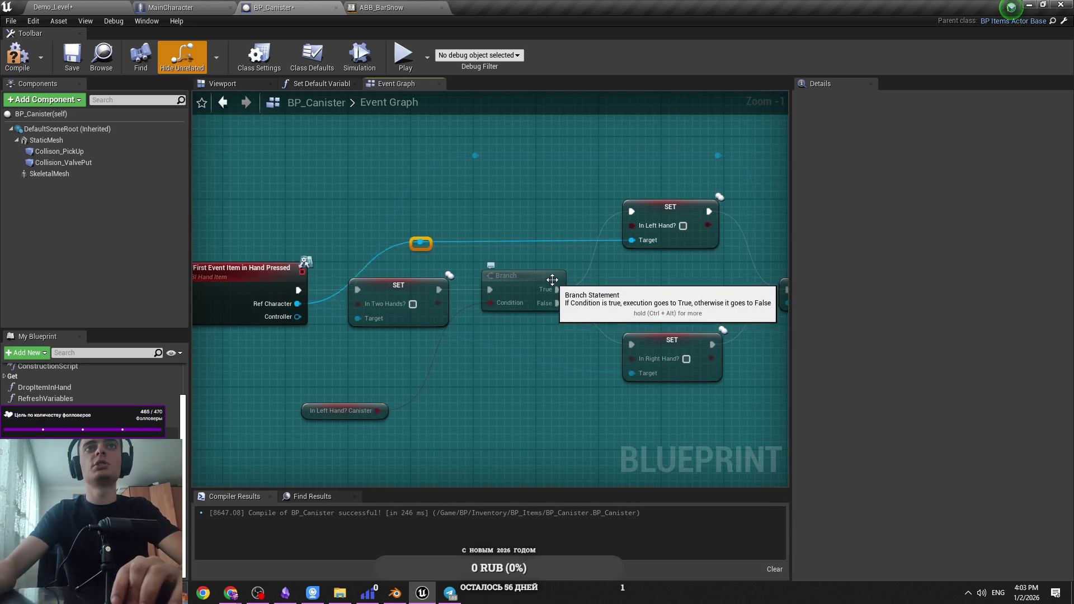
Tidy the Ref Character wires with reroute points, deleting the unneeded one
left_click(510, 220)
left_click(312, 238)
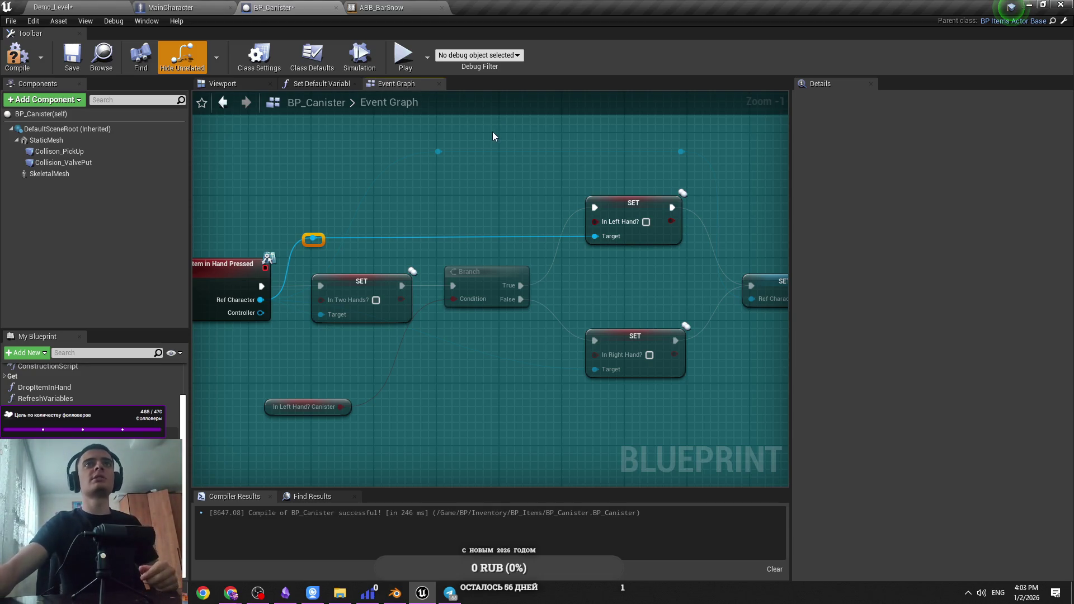
key("Delete")
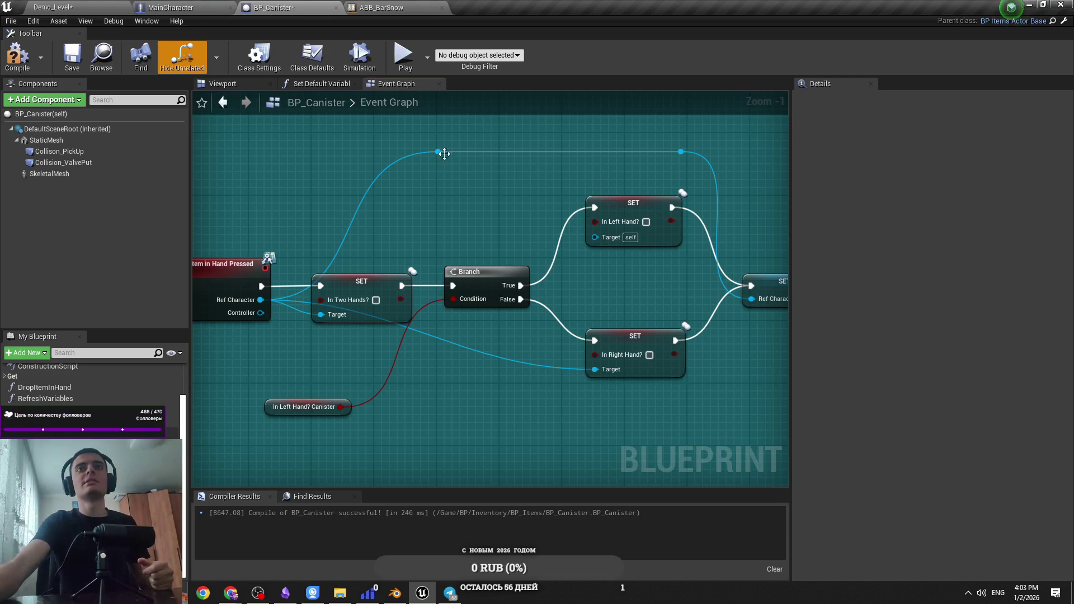
mouse_move(440, 153)
left_mouse_down()
mouse_move(594, 239)
mouse_move(569, 289)
mouse_move(453, 152)
mouse_move(490, 241)
mouse_move(595, 370)
left_mouse_up()
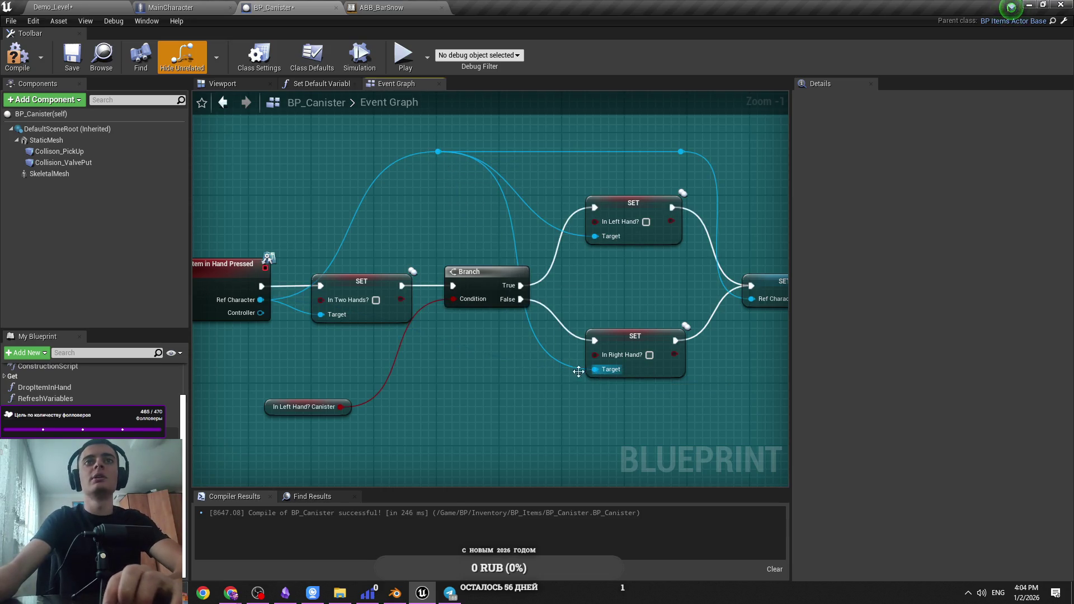
mouse_move(438, 152)
left_mouse_down()
mouse_move(477, 153)
mouse_move(360, 152)
left_mouse_up()
double_click(447, 155)
left_click(433, 186)
Tick In Two Hands? to true on the SET node and compile the blueprint
key("F7")
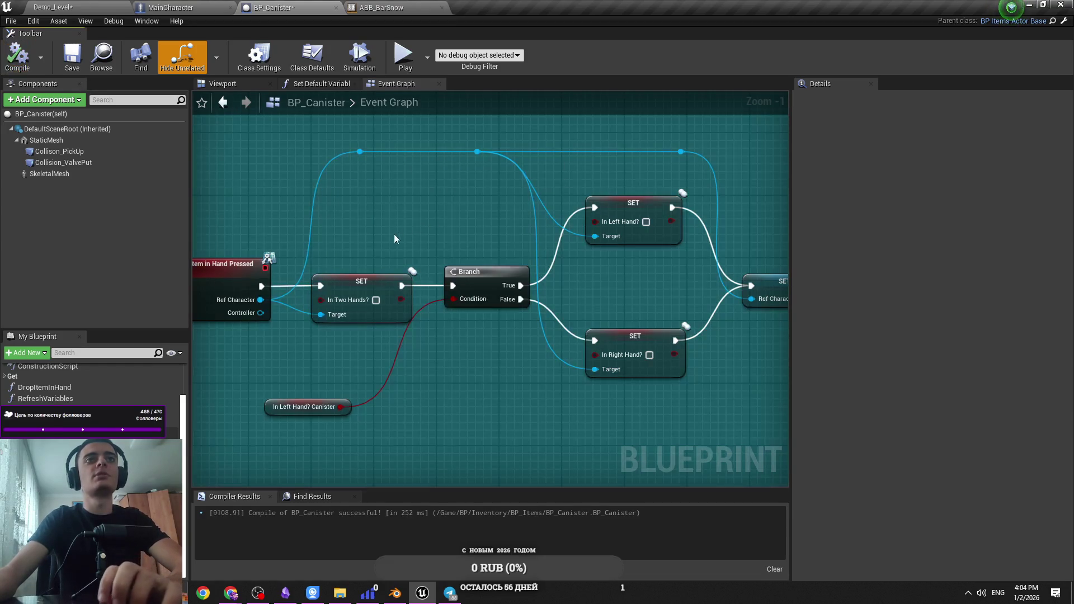
left_click(376, 300)
scroll(591, 270, "down", 1)
key("F7")
scroll(483, 258, "down", 2)
left_click_drag(481, 258, 320, 341)
Place a copy of the SET/Branch/SET chain beside the item-released event
scroll(431, 344, "down", 1)
left_click_drag(432, 344, 334, 320)
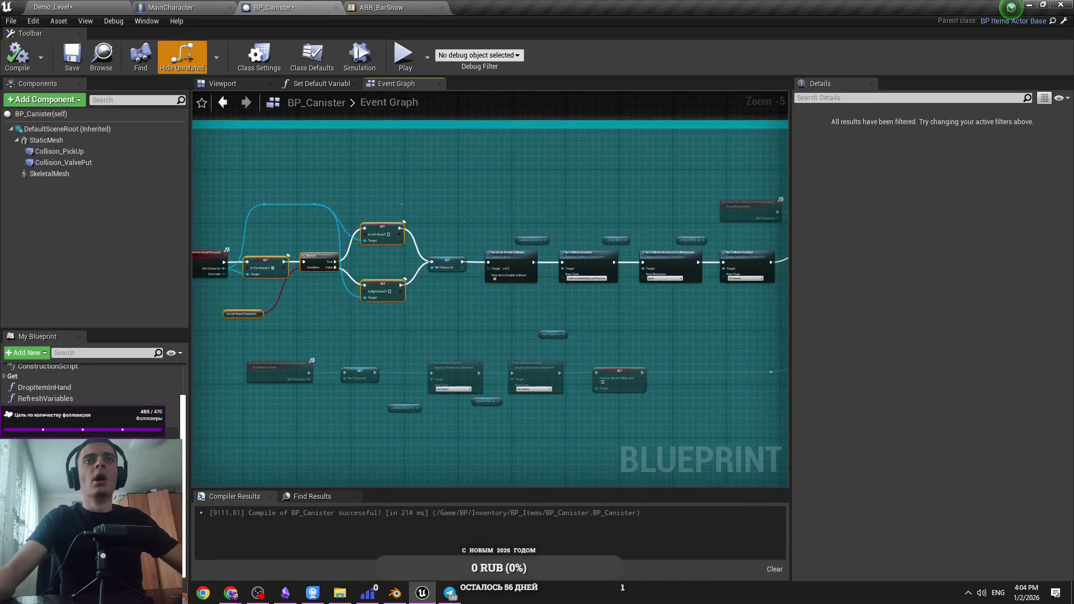
scroll(399, 371, "up", 1)
scroll(449, 334, "up", 1)
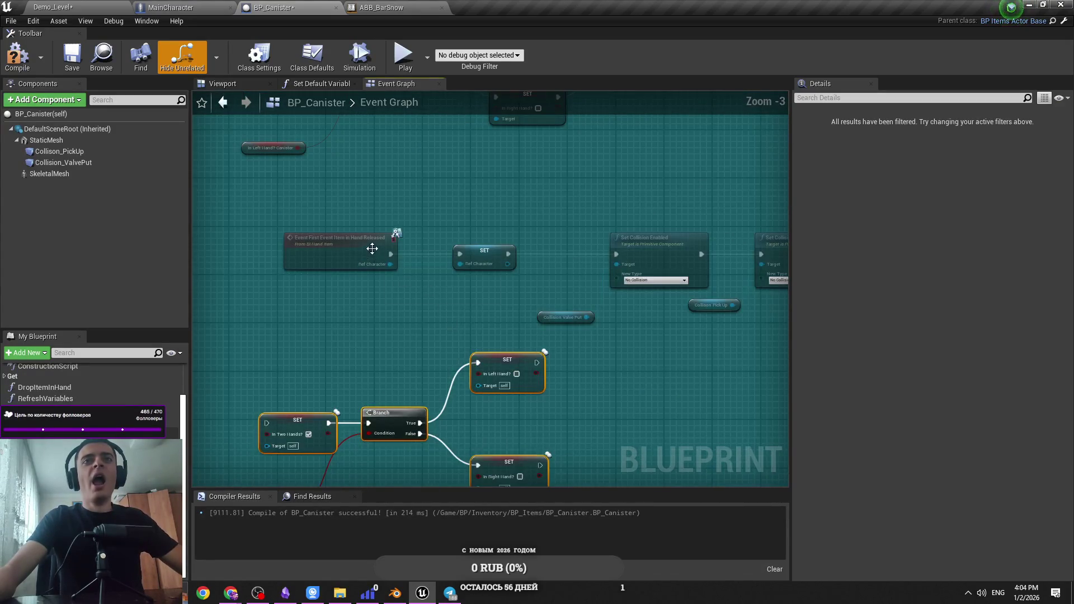
left_click_drag(372, 248, 291, 250)
left_click_drag(487, 255, 565, 254)
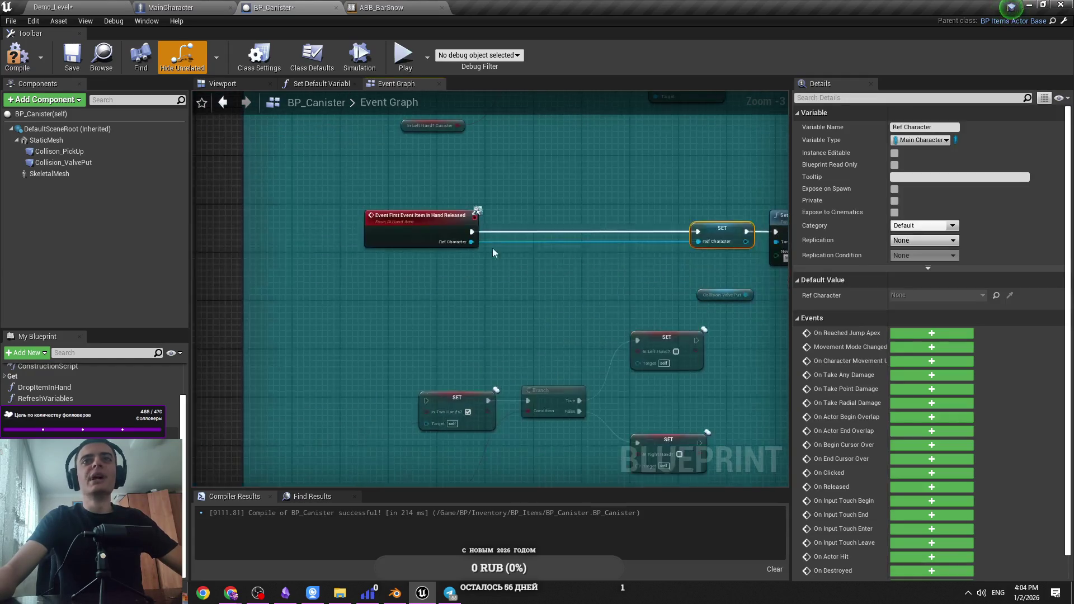
left_click_drag(449, 227, 396, 227)
scroll(628, 348, "down", 2)
mouse_move(647, 200)
left_mouse_down()
mouse_move(403, 304)
mouse_move(512, 317)
mouse_move(348, 405)
left_mouse_up()
scroll(488, 310, "up", 3)
mouse_move(417, 351)
left_mouse_down()
mouse_move(420, 251)
mouse_move(398, 287)
mouse_move(333, 259)
left_mouse_up()
Wire the released event into SET In Two Hands? and both hand SETs into SET Ref Character
left_click_drag(622, 306, 491, 315)
left_click_drag(539, 199, 587, 268)
left_click_drag(540, 314, 587, 267)
left_click(506, 196)
left_click(498, 311, "ctrl")
left_click_drag(512, 325, 498, 325)
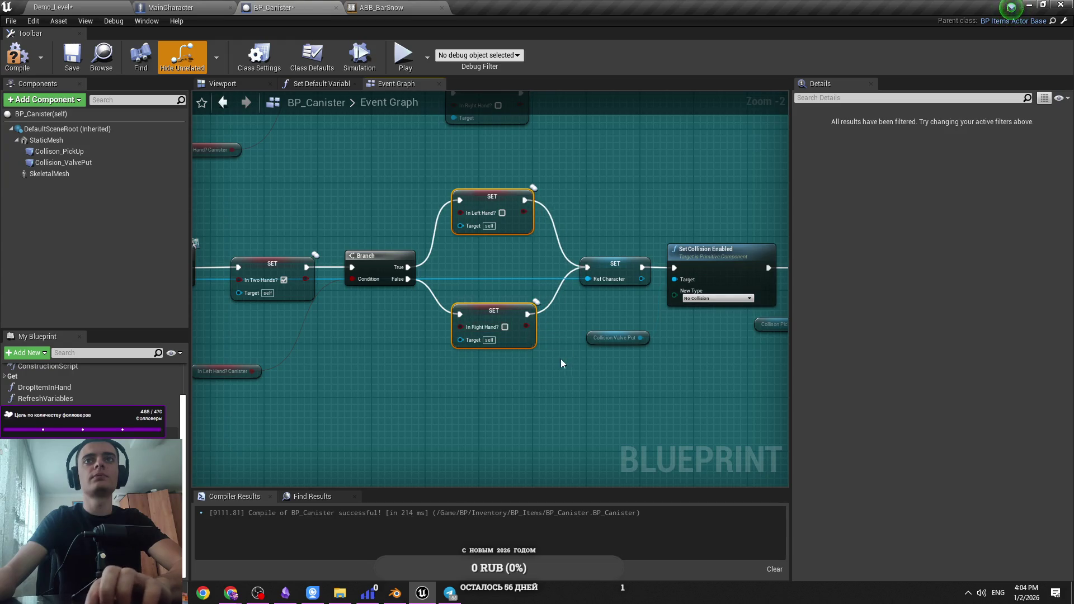
left_click_drag(475, 206, 482, 206)
left_click_drag(325, 273, 449, 306)
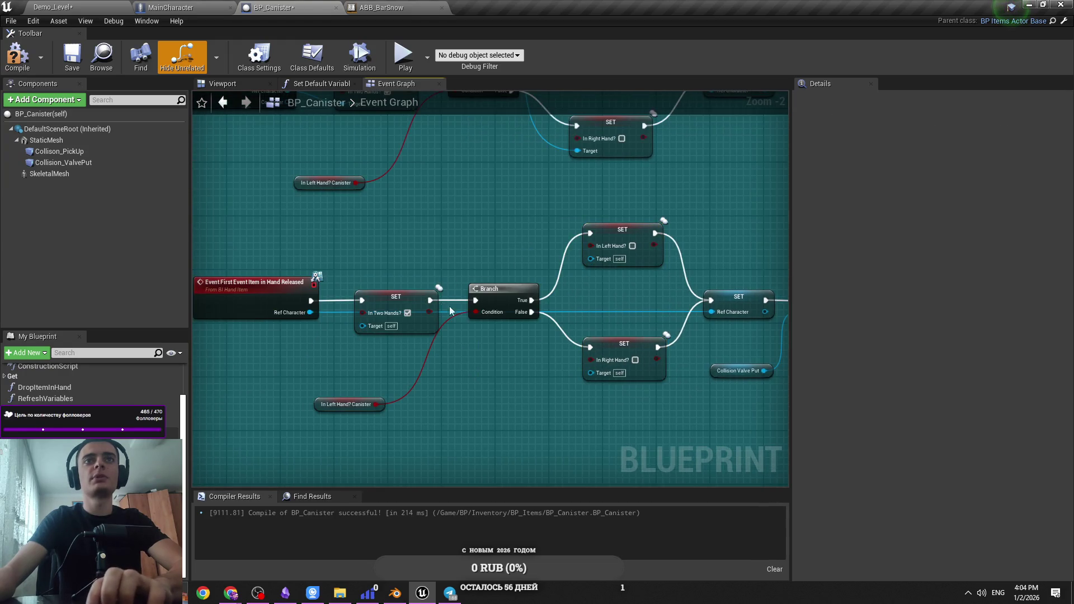
Reroute the Ref Character wire over the SET nodes with two reroute points
double_click(682, 316)
mouse_move(678, 316)
left_mouse_down()
mouse_move(678, 200)
mouse_move(376, 200)
left_mouse_up()
double_click(656, 200)
left_click_drag(714, 212, 695, 219)
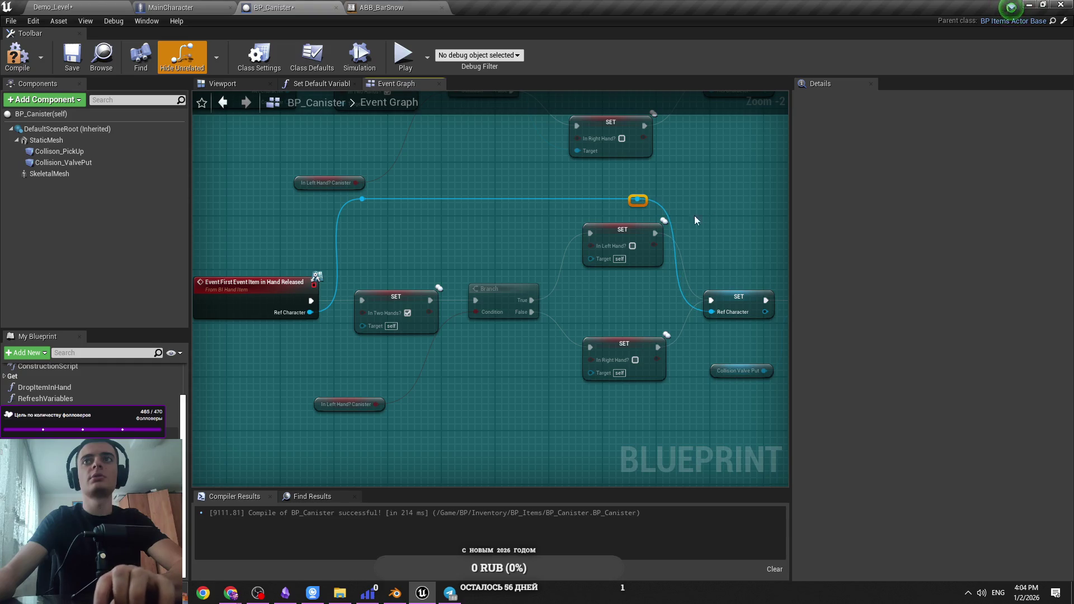
Align the SET In Left Hand? and SET In Right Hand? nodes in the released chain
left_click_drag(600, 216, 611, 375)
left_click(657, 391)
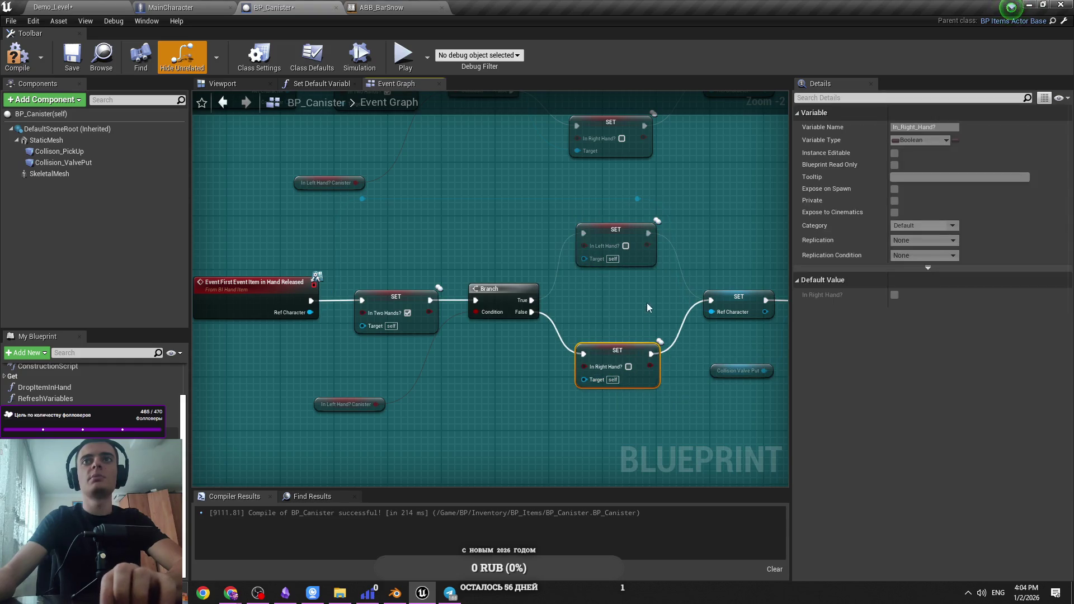
left_click(613, 279)
left_click(630, 311)
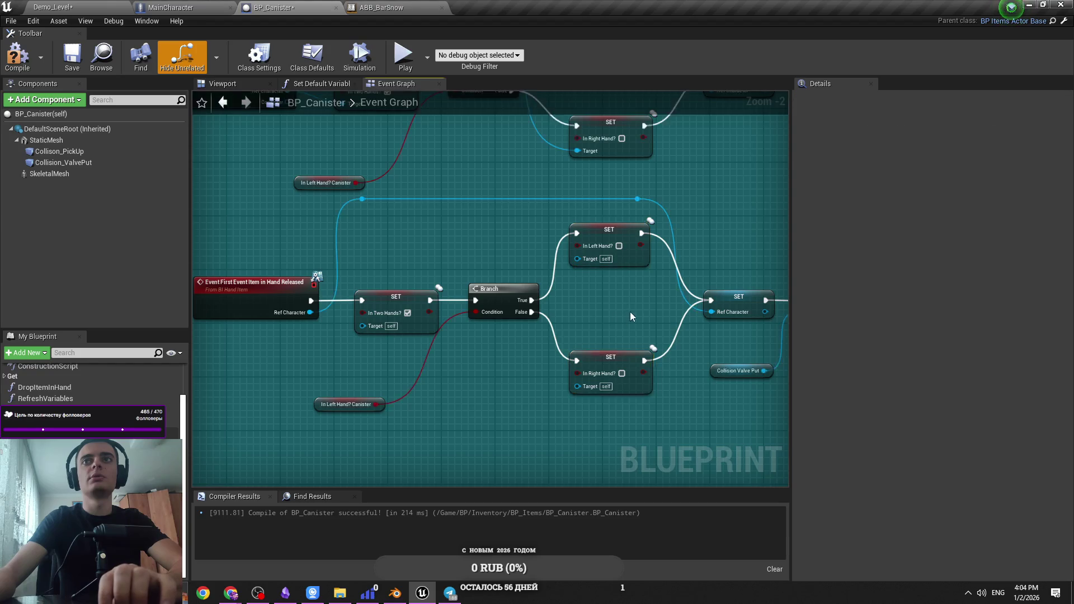
scroll(630, 311, "down", 5)
scroll(369, 267, "up", 4)
left_click_drag(369, 267, 431, 216)
left_click_drag(581, 225, 580, 230)
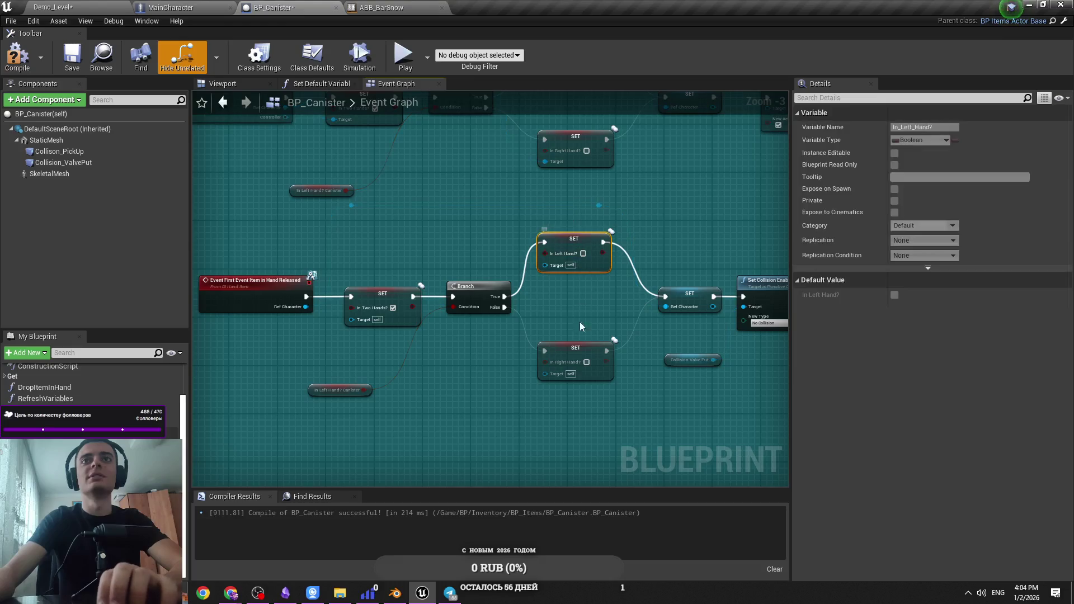
left_click_drag(570, 361, 569, 355)
left_click(435, 281)
Wire Ref Character into the In Two Hands? Target and reposition the In Left Hand? Canister getter
left_click(353, 326)
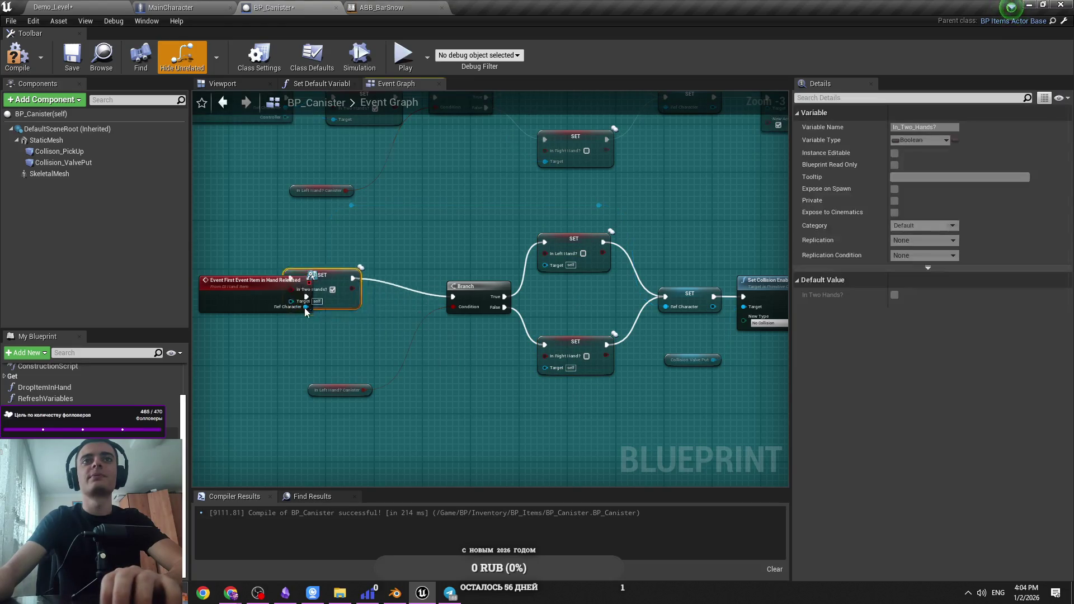
left_click_drag(352, 320, 307, 311)
left_click(316, 327)
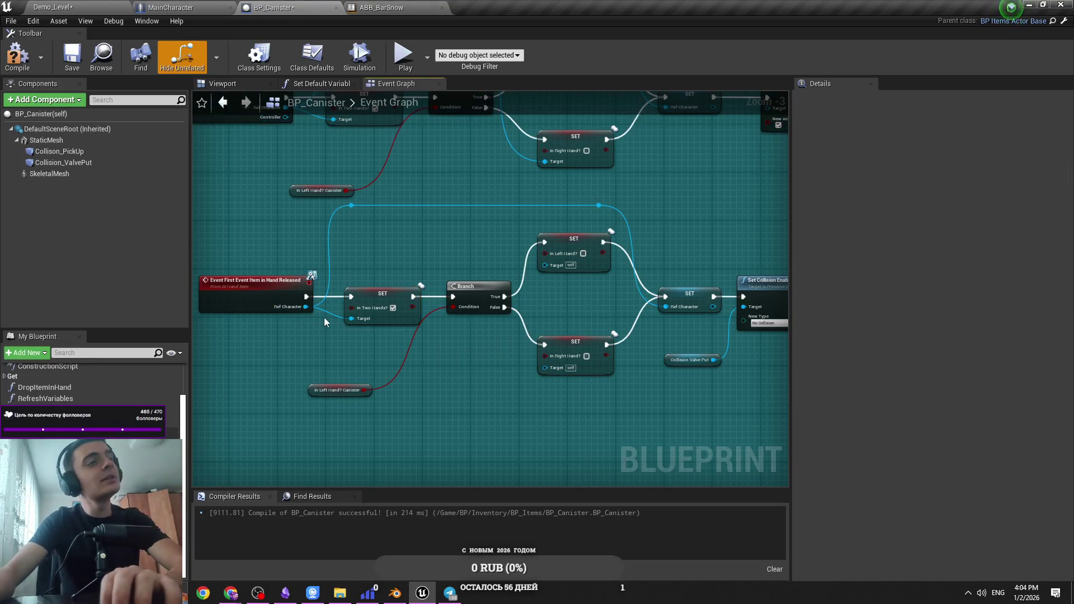
left_click_drag(347, 395, 380, 363)
scroll(518, 351, "up", 2)
Set In Two Hands? false, In Left Hand? and In Right Hand? true, then compile
left_click(602, 222)
left_click(605, 356)
left_click(338, 318)
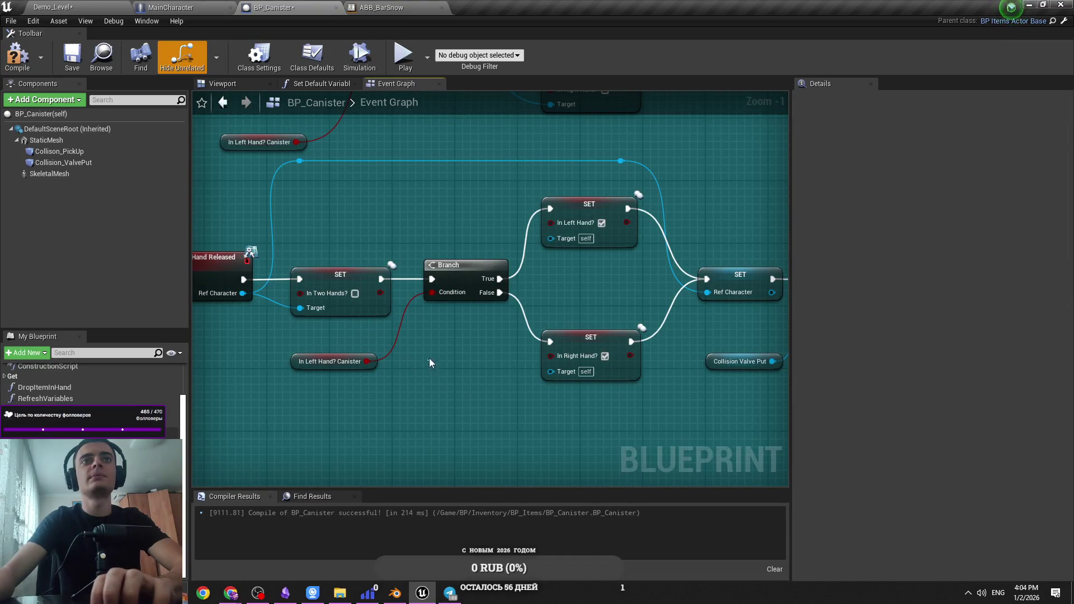
left_click(16, 55)
scroll(426, 230, "down", 2)
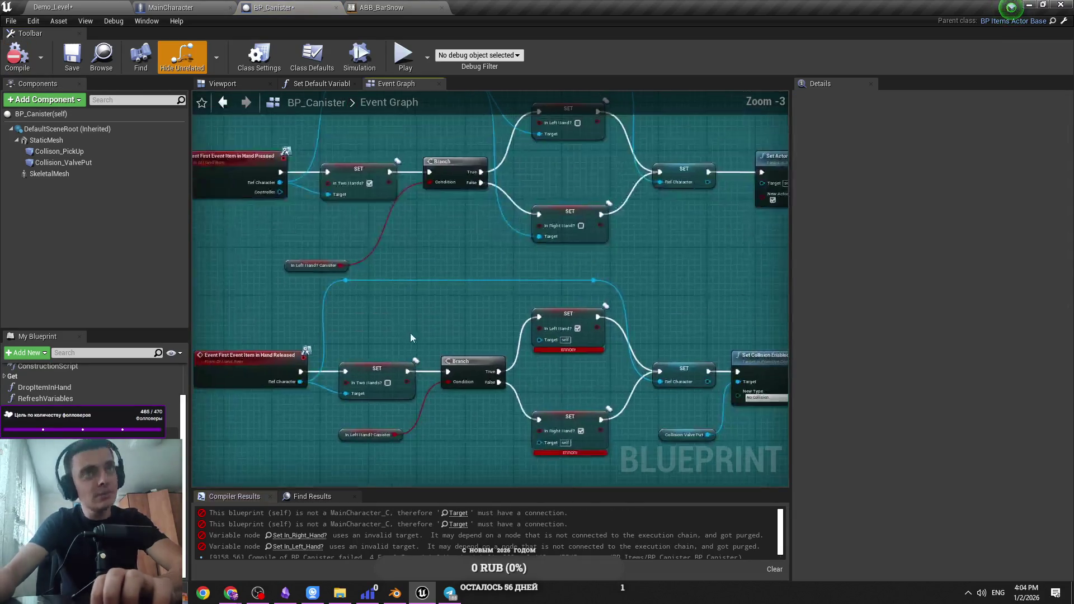
Route Ref Character via a reroute into both hand SET Targets and recompile without errors
double_click(468, 281)
left_click_drag(467, 281, 542, 338)
left_click_drag(468, 283, 541, 442)
key("Right")
key("Right")
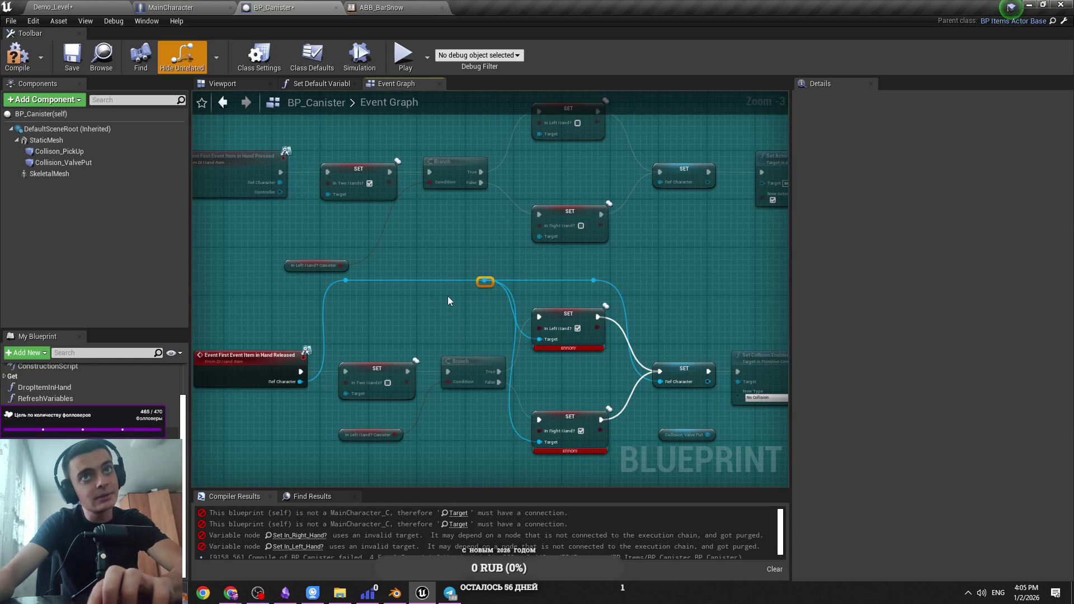
left_click_drag(448, 296, 380, 292)
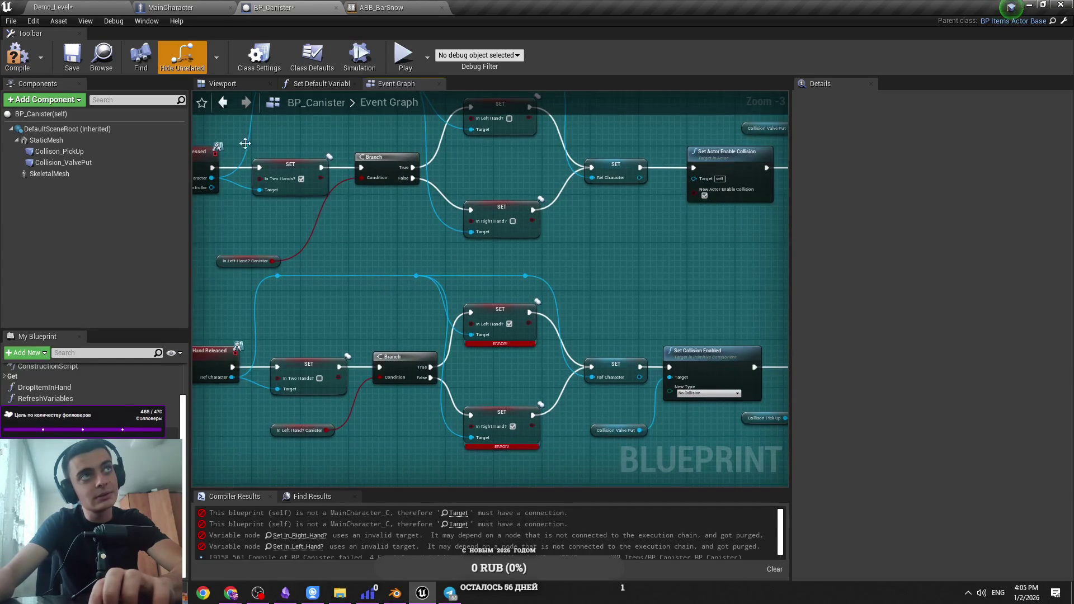
left_click(18, 56)
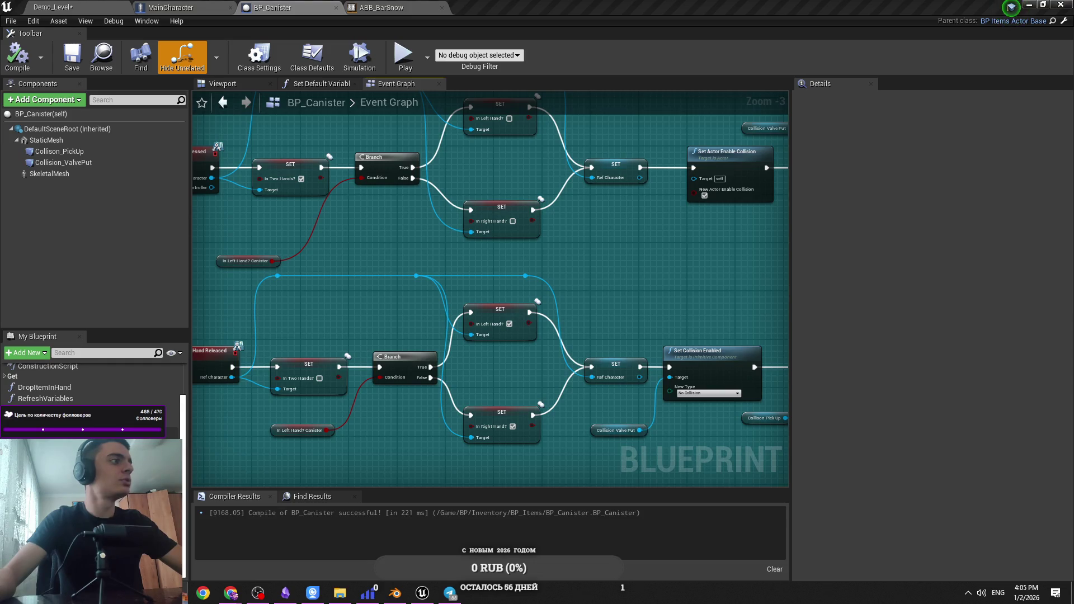
Try moving the In Left Hand? Canister getter, undo the move, and save BP_Canister
mouse_move(343, 440)
left_mouse_down()
mouse_move(442, 384)
mouse_move(493, 402)
left_mouse_up()
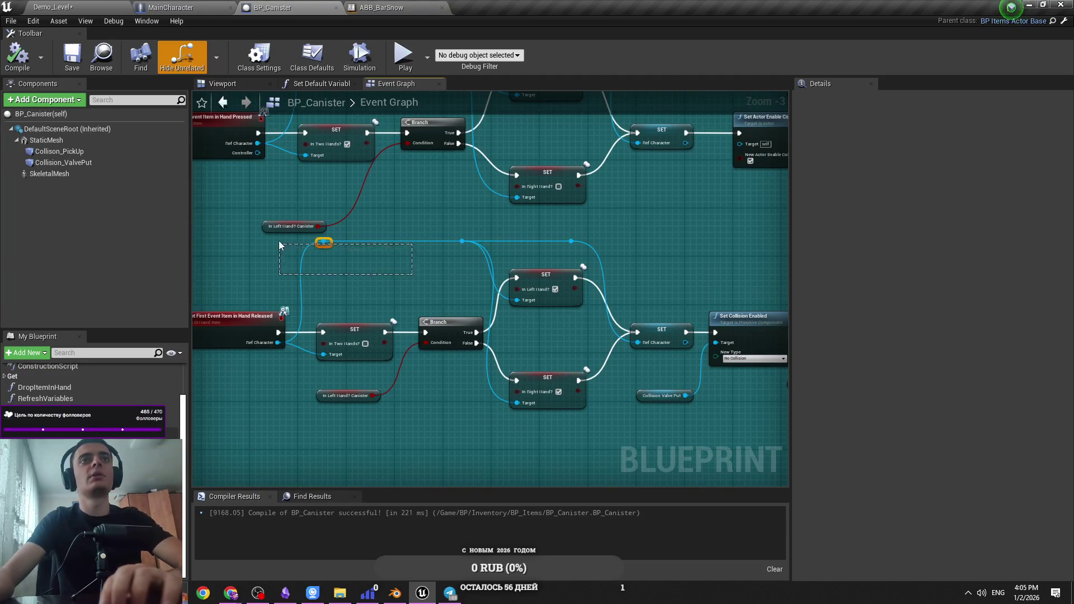
scroll(391, 247, "down", 4)
scroll(505, 245, "up", 3)
left_click_drag(505, 244, 306, 263)
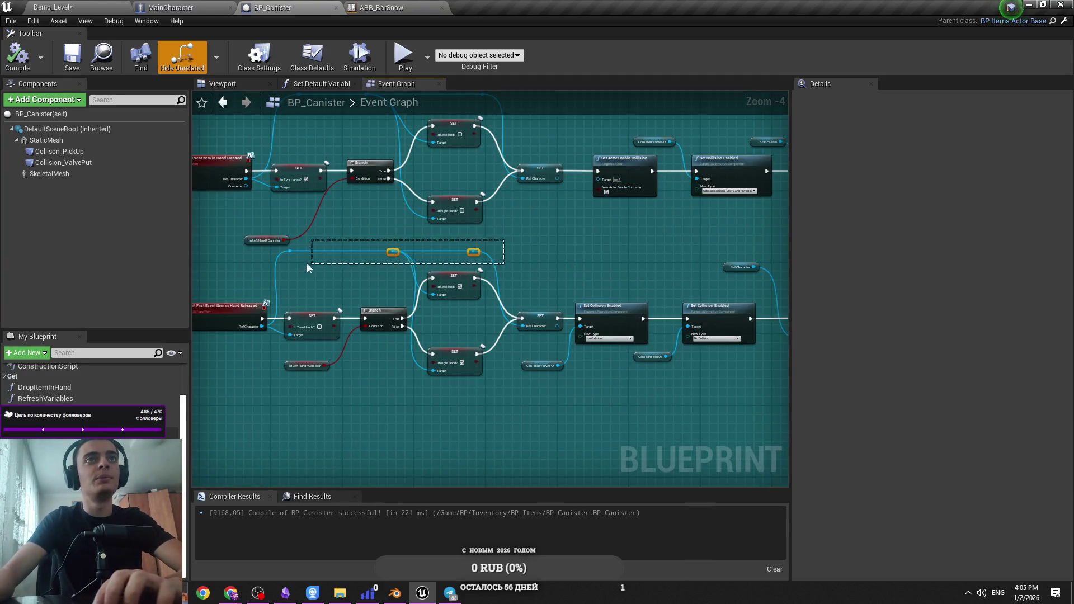
scroll(306, 264, "up", 3)
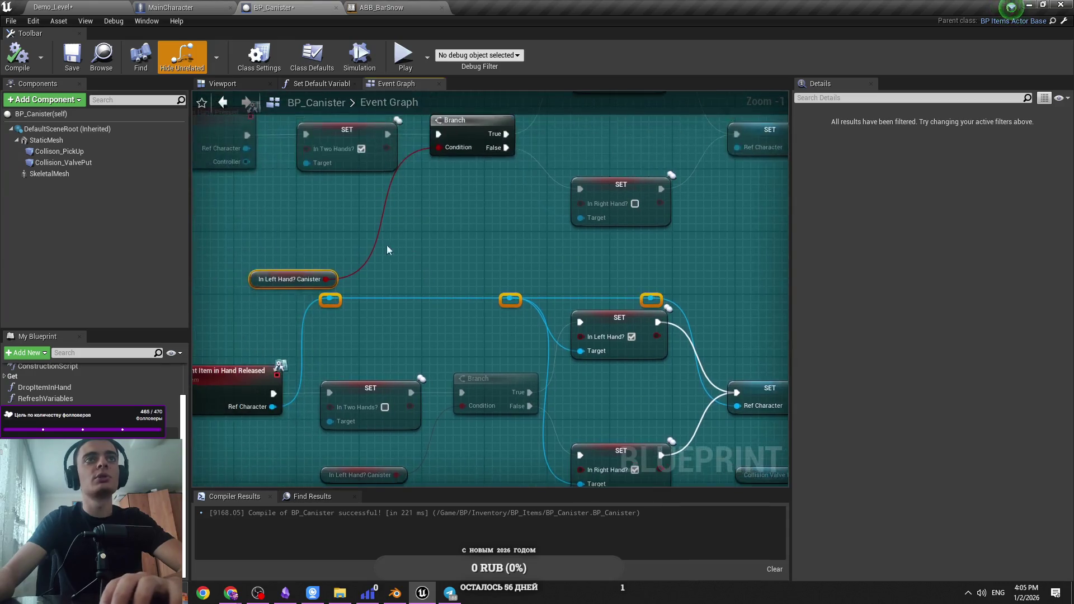
left_click(361, 267)
left_click_drag(361, 267, 406, 250)
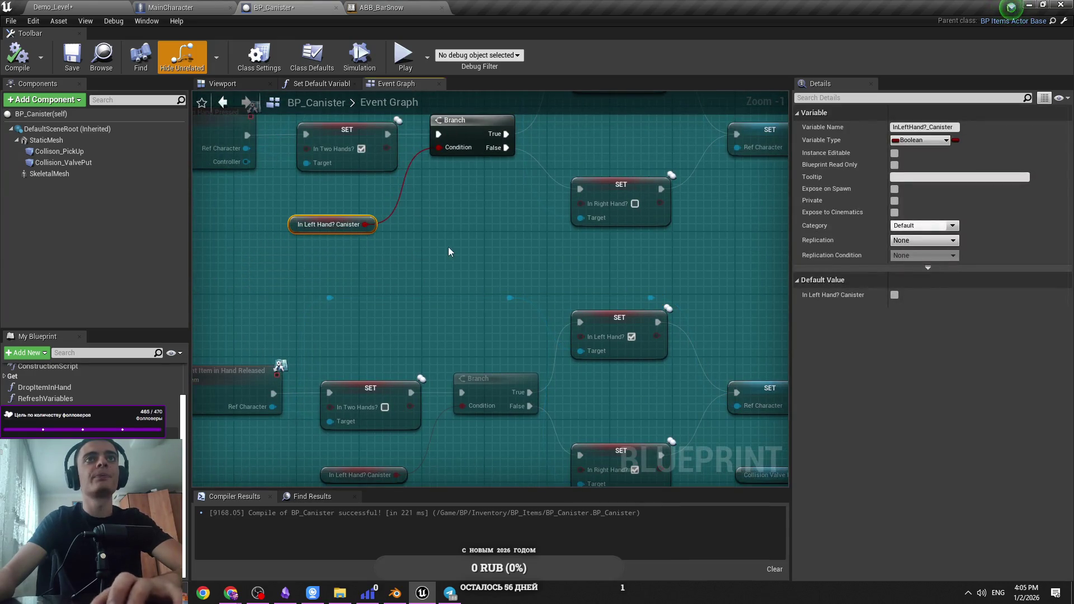
key("ctrl+z")
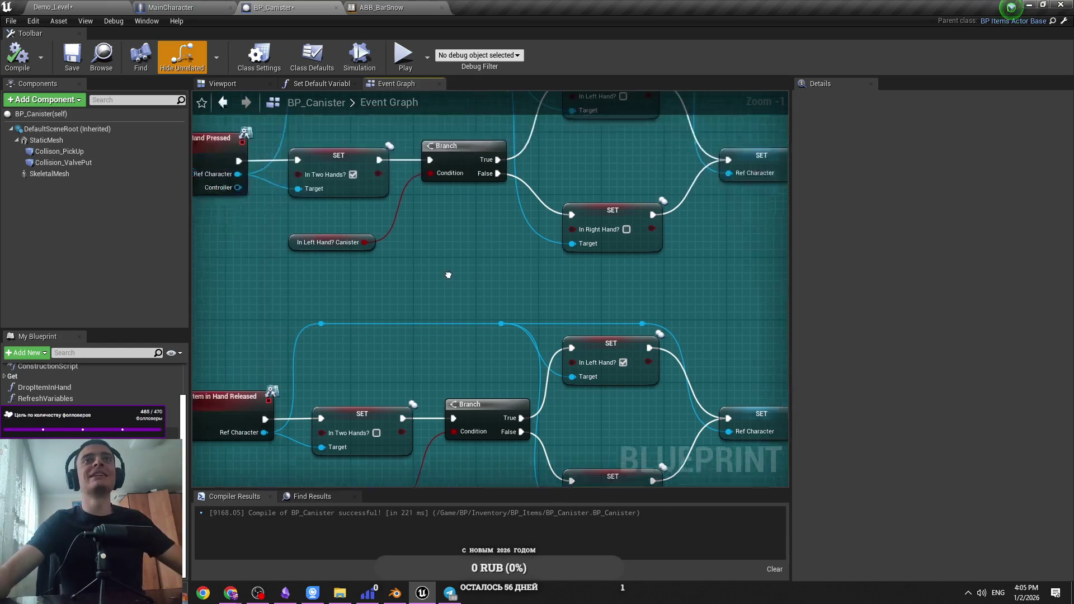
key("ctrl+s")
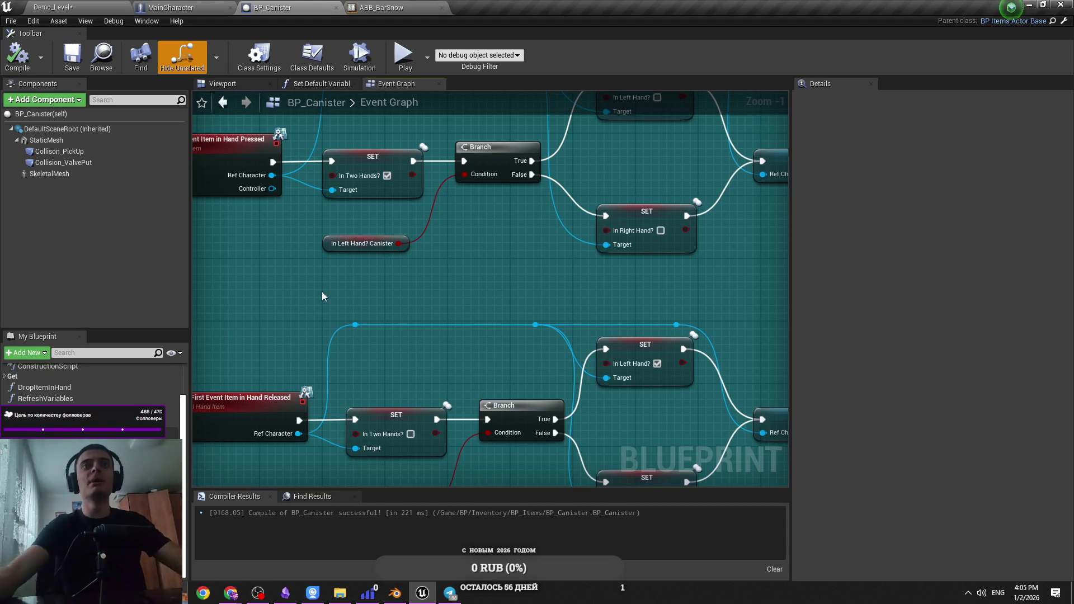
Place the In Left Hand? Canister getter beside the Branch condition and compile
left_click_drag(366, 244, 383, 220)
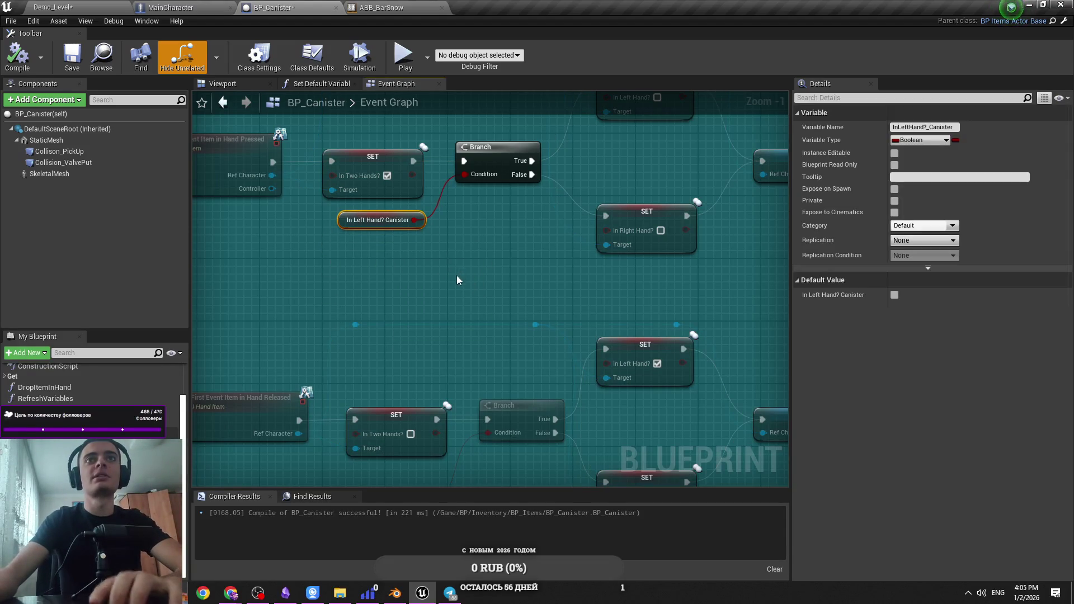
left_click(457, 275)
left_click_drag(307, 199, 398, 305)
scroll(499, 269, "down", 1)
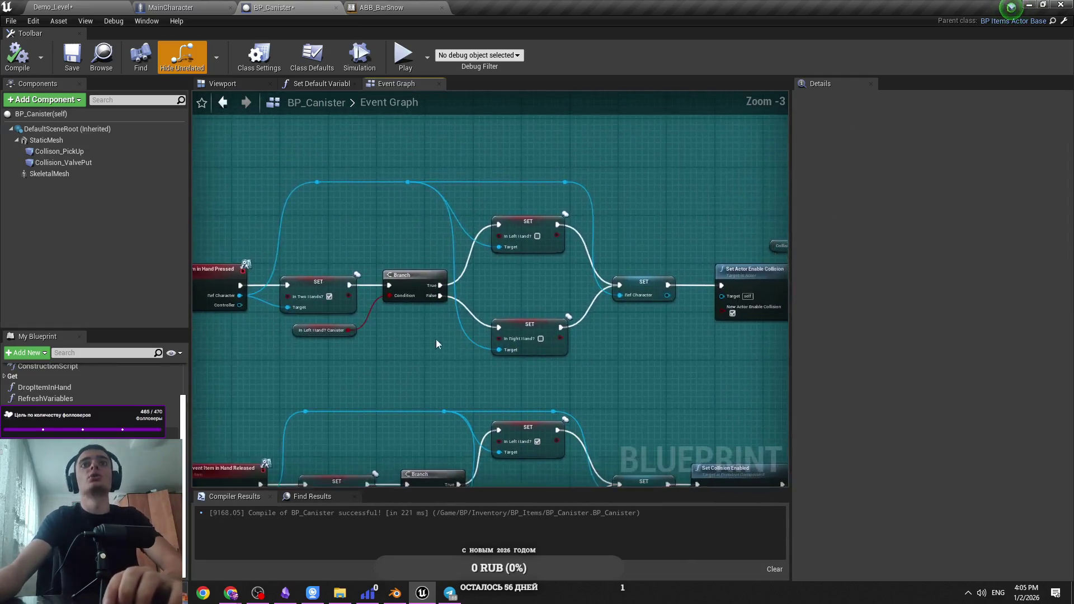
left_click(28, 58)
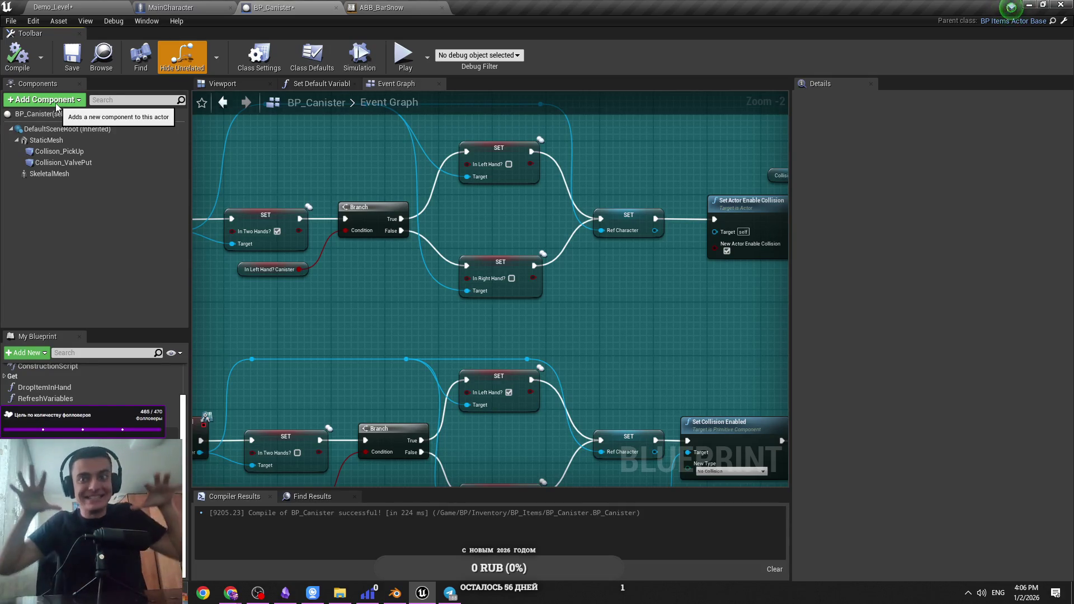
Save BP_Canister and review the released-event reroute wiring
key("ctrl+s")
scroll(445, 226, "down", 2)
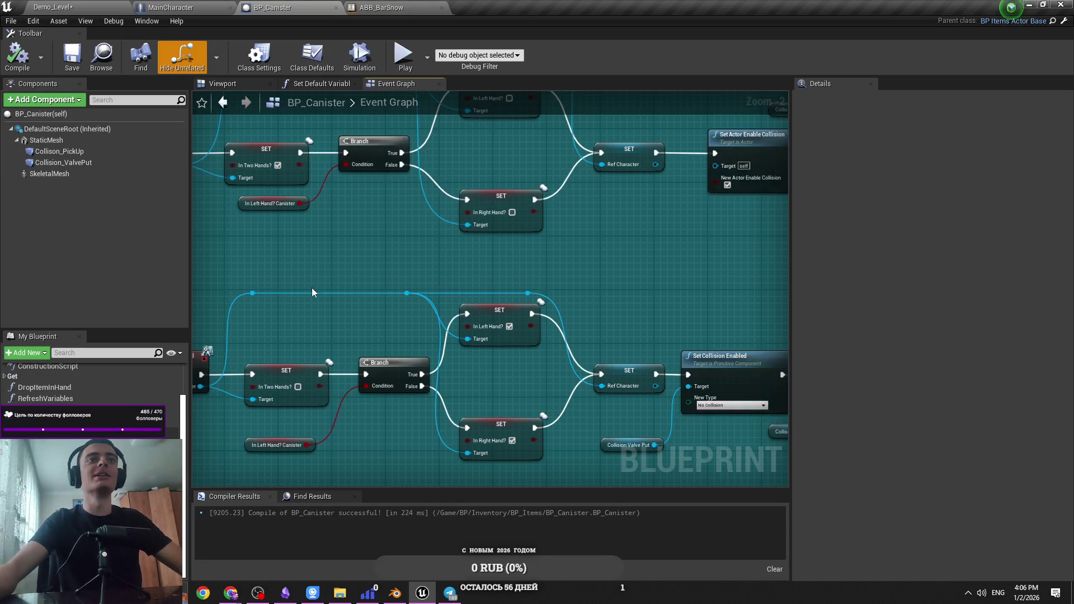
left_click(253, 293)
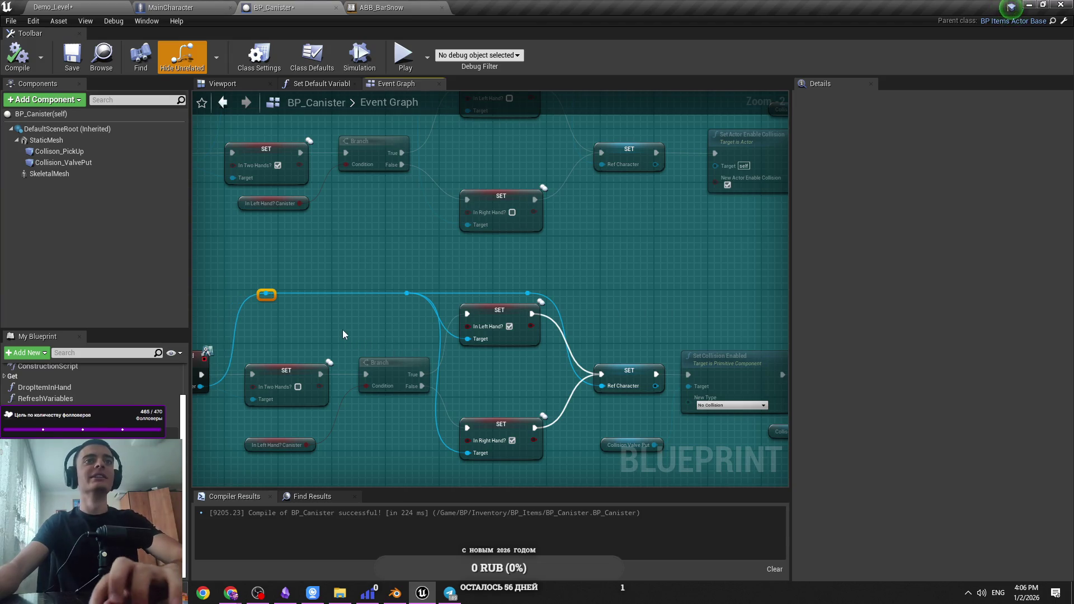
left_click_drag(342, 330, 398, 296)
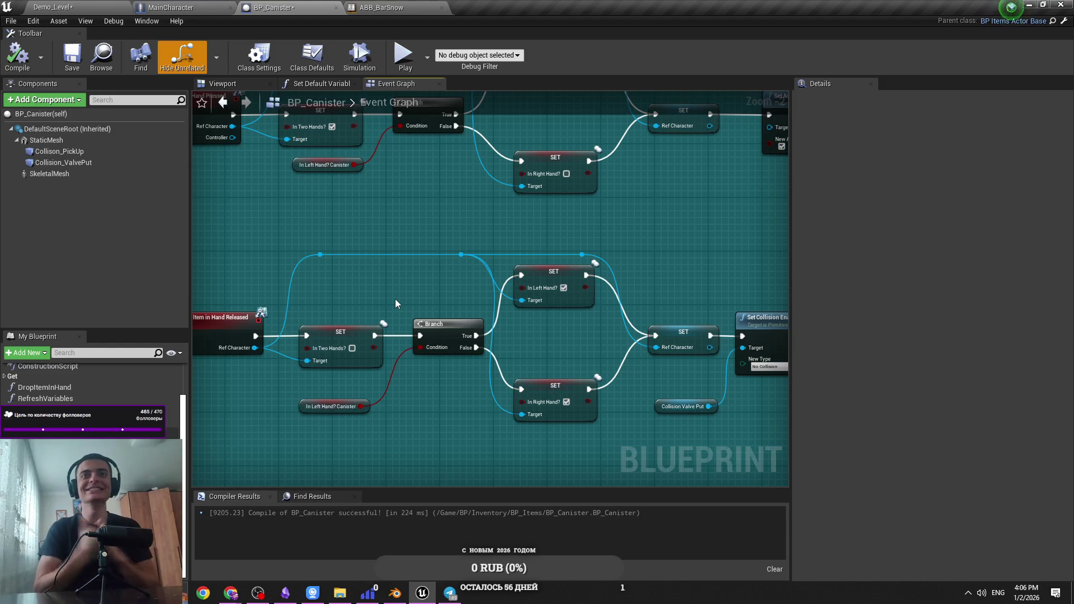
left_click(53, 8)
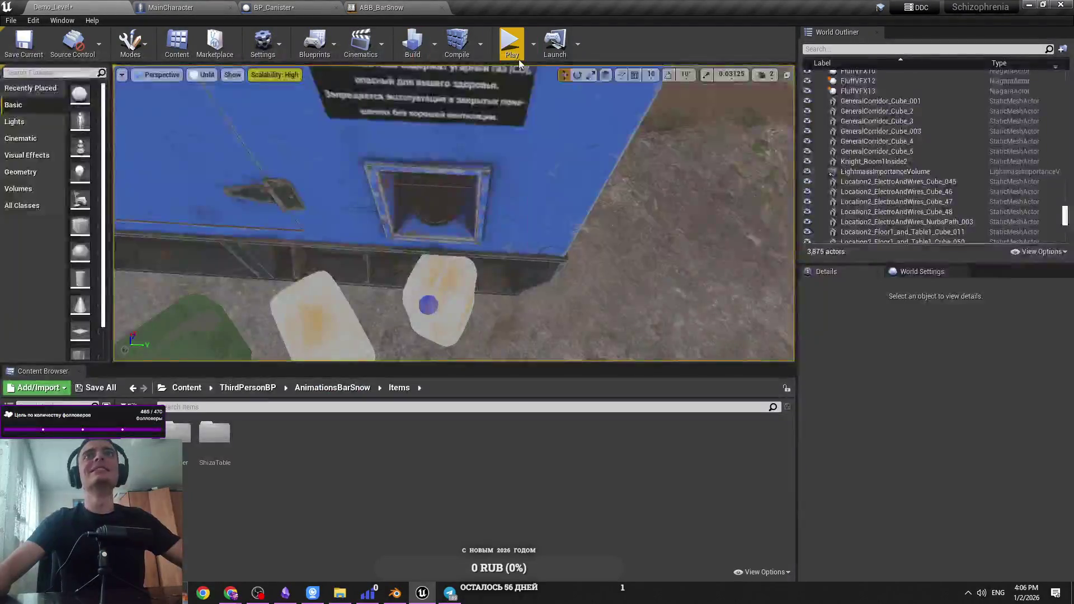
key("alt+p")
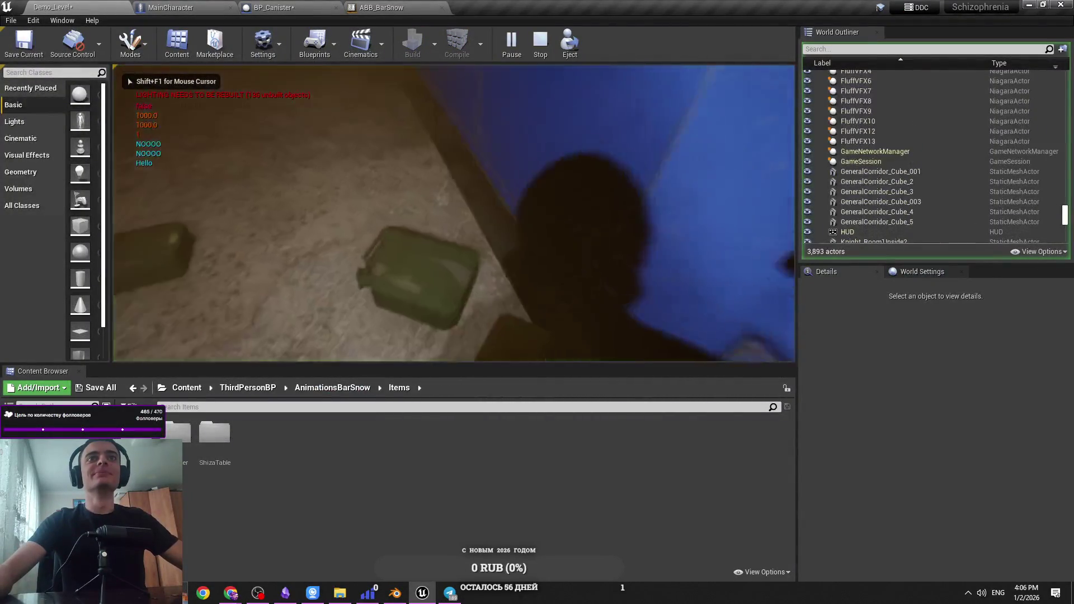
key("e")
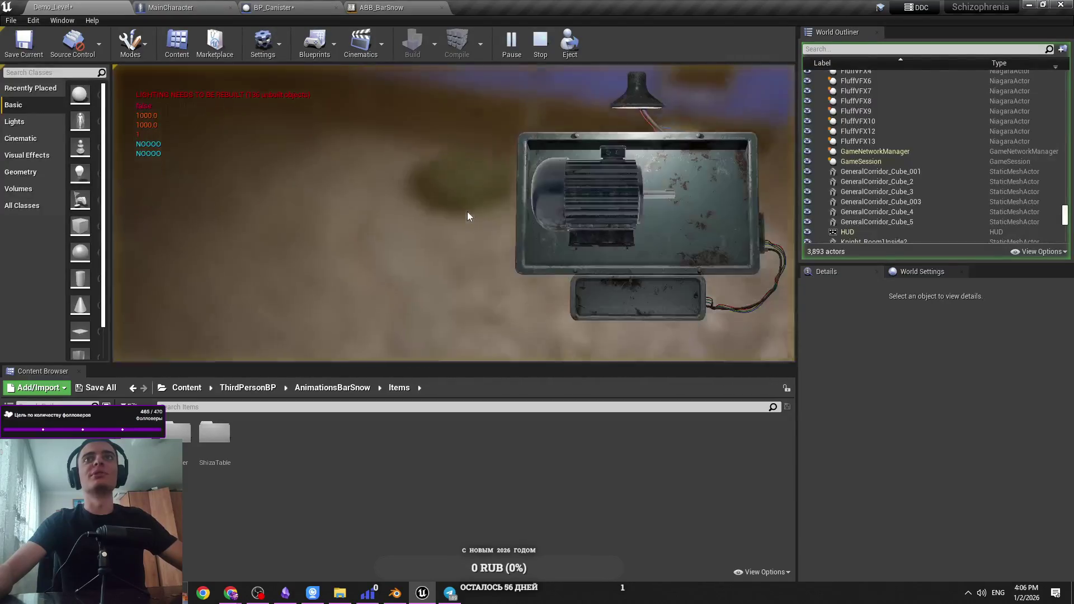
key("e")
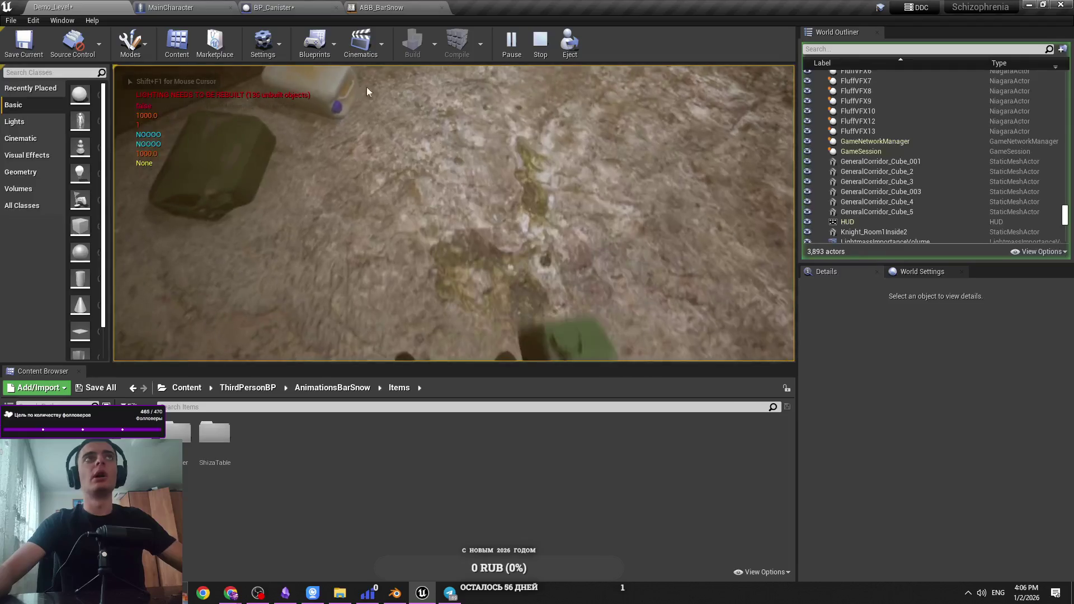
left_click(155, 6)
left_click(269, 7)
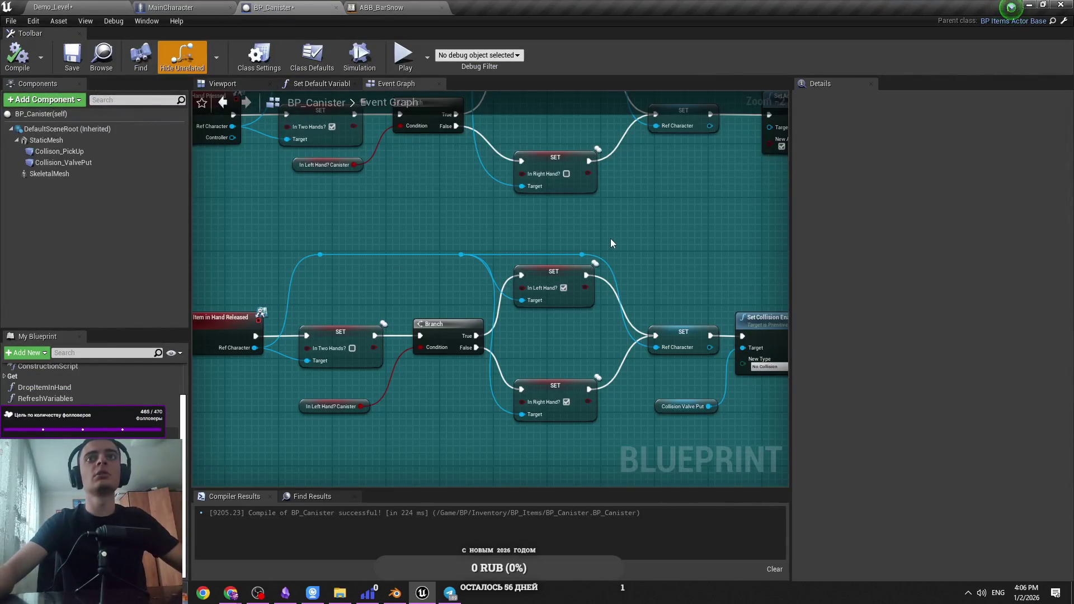
Collapse the pressed event's Branch, SET nodes and getter into a new function named Switch Hands
scroll(585, 241, "down", 1)
scroll(583, 241, "down", 1)
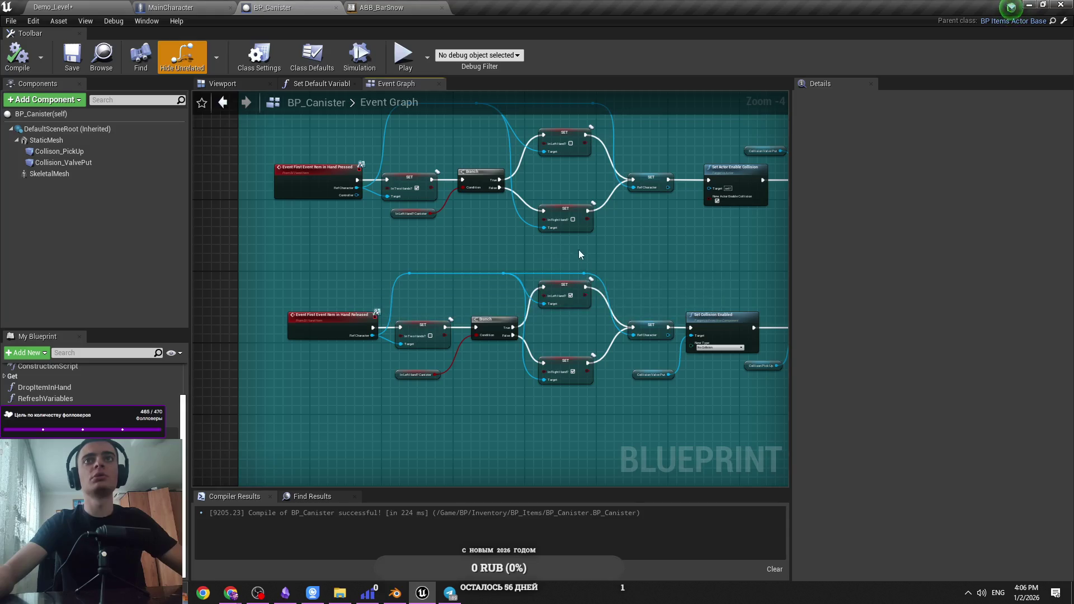
left_click_drag(579, 249, 525, 320)
mouse_move(481, 272)
left_mouse_down()
mouse_move(358, 216)
mouse_move(347, 190)
mouse_move(397, 283)
left_mouse_up()
left_click(368, 206)
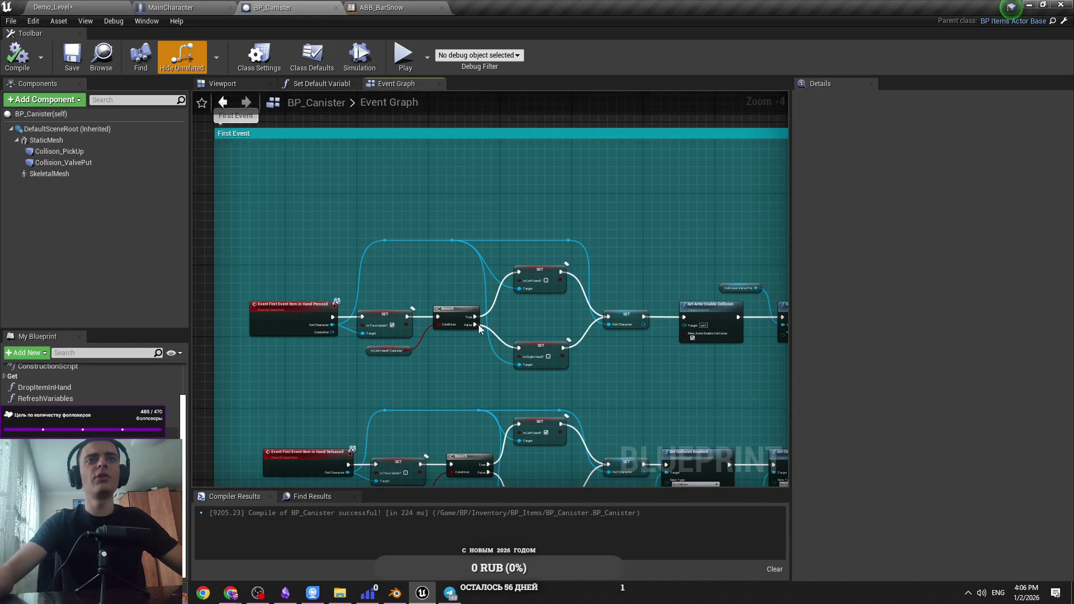
left_click_drag(554, 280, 375, 381)
right_click(392, 328)
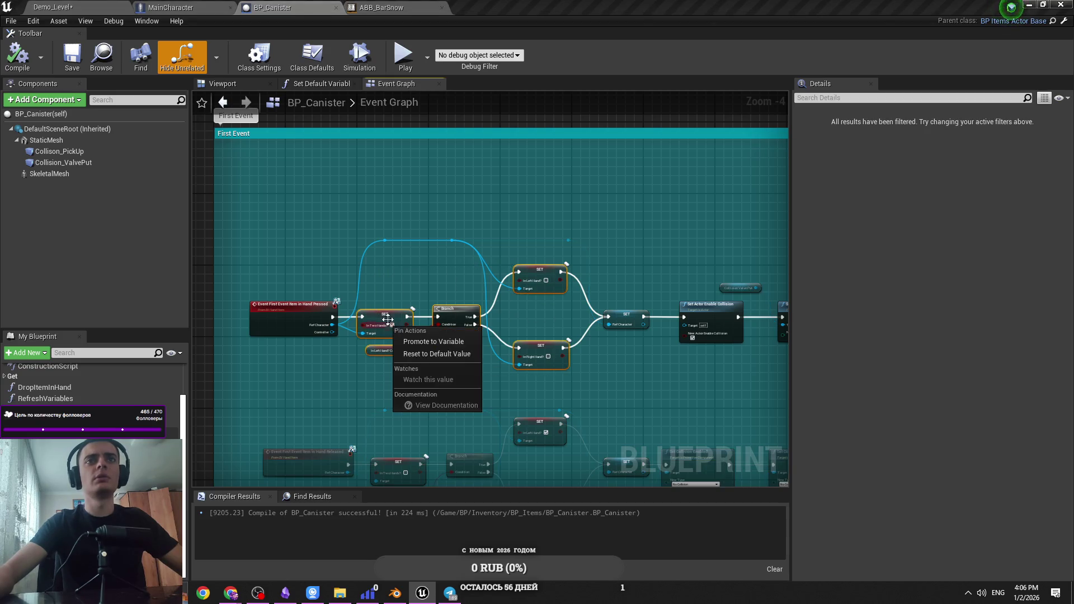
right_click(388, 320)
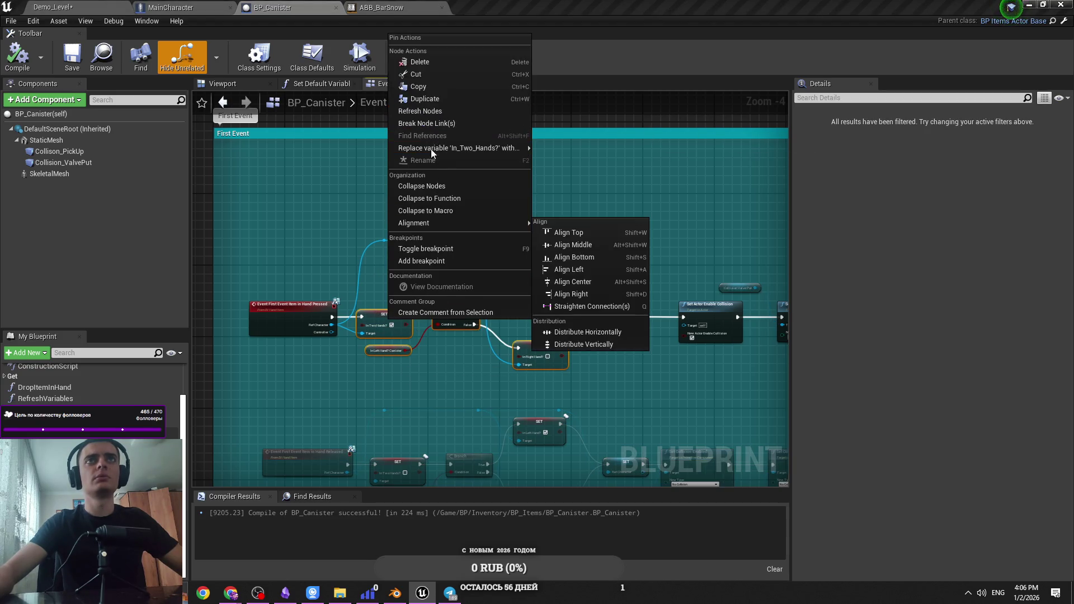
left_click(429, 198)
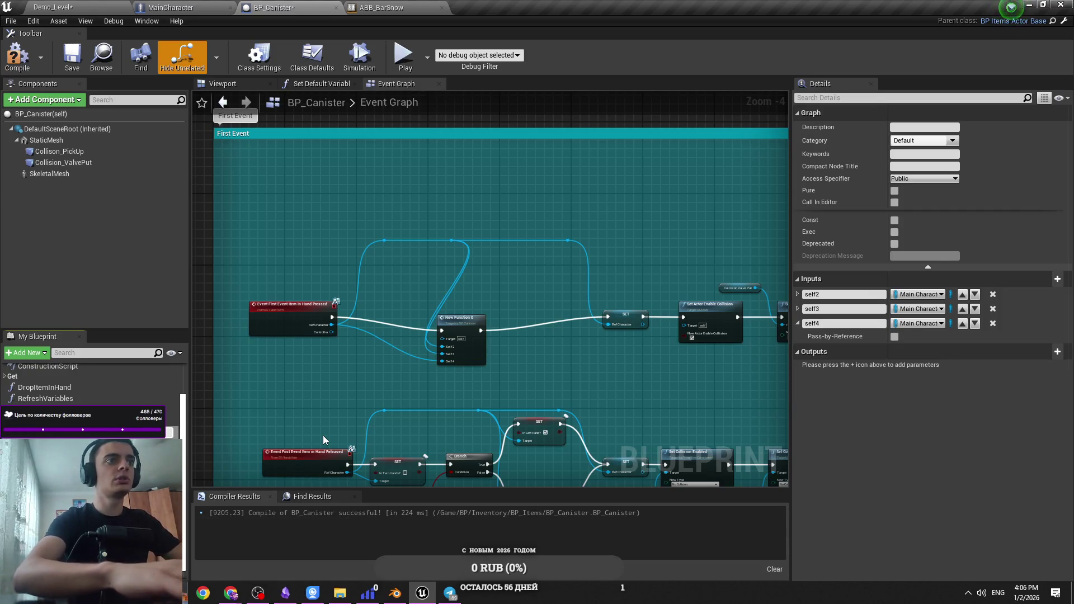
key("Return")
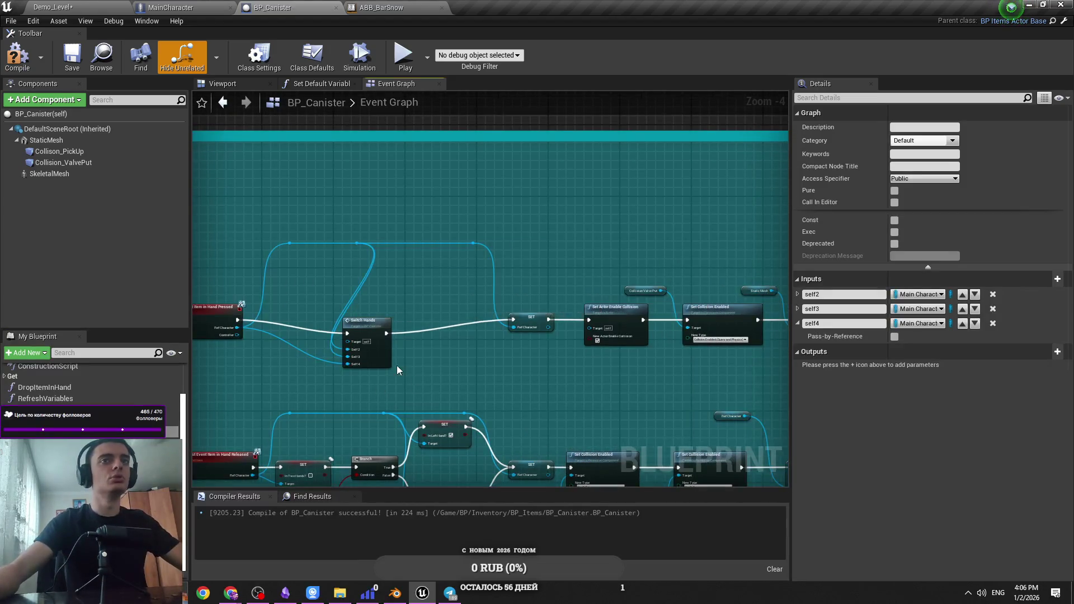
Delete the Switch Hands call node and the leftover reroute node, then minimize Unreal
left_click_drag(469, 274, 501, 255)
scroll(527, 297, "up", 1)
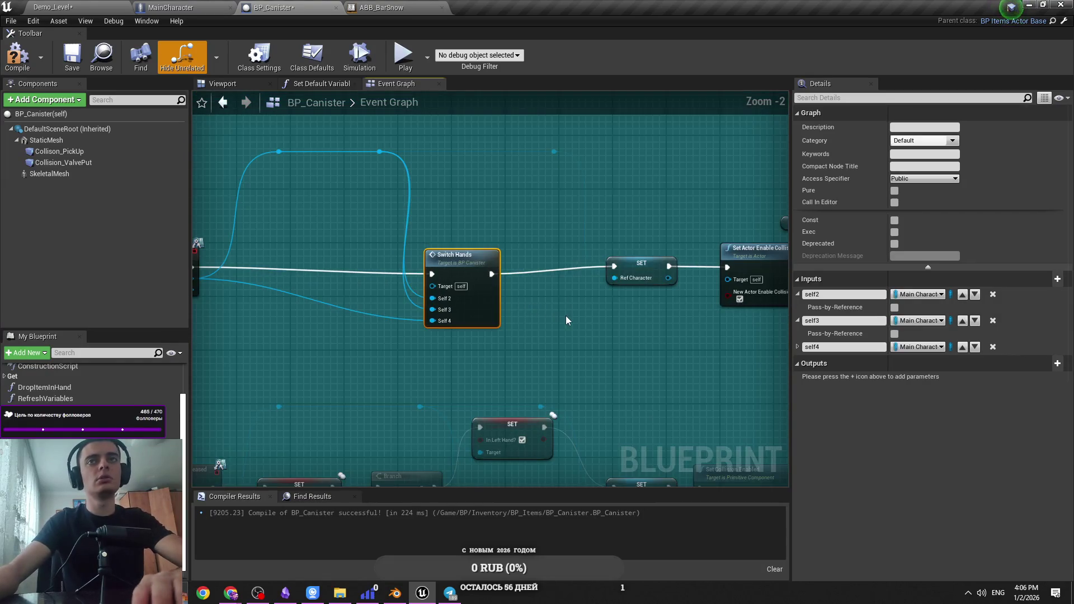
key("Delete")
scroll(437, 187, "up", 1)
left_click(379, 152)
key("Delete")
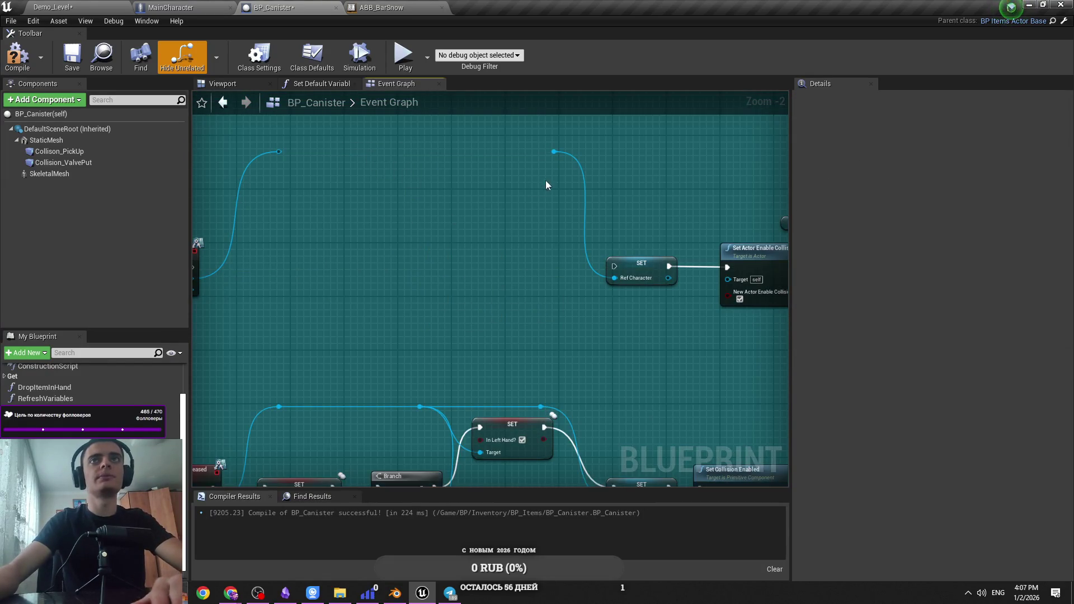
left_click(1029, 5)
Close the Explorer window, restore the BP_Canister editor from the taskbar, and open the shared video
left_click(883, 67)
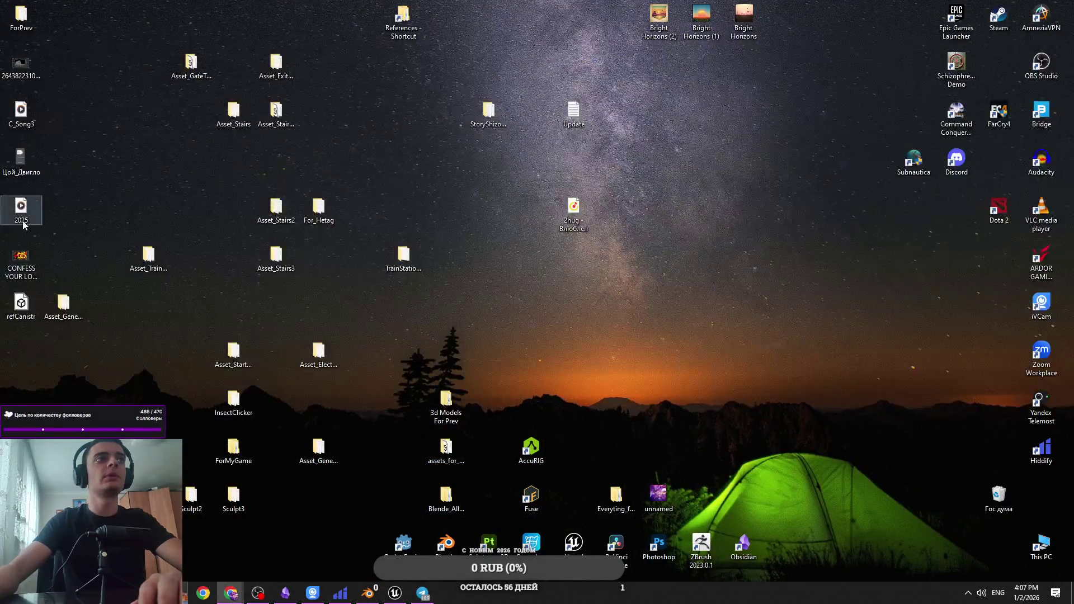
right_click(23, 224)
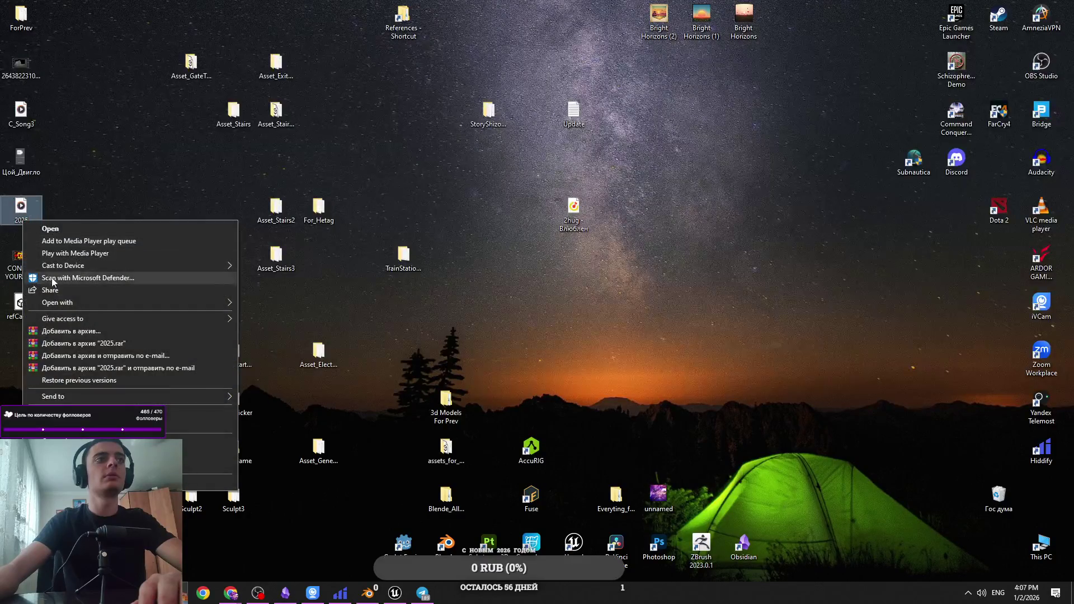
key("Escape")
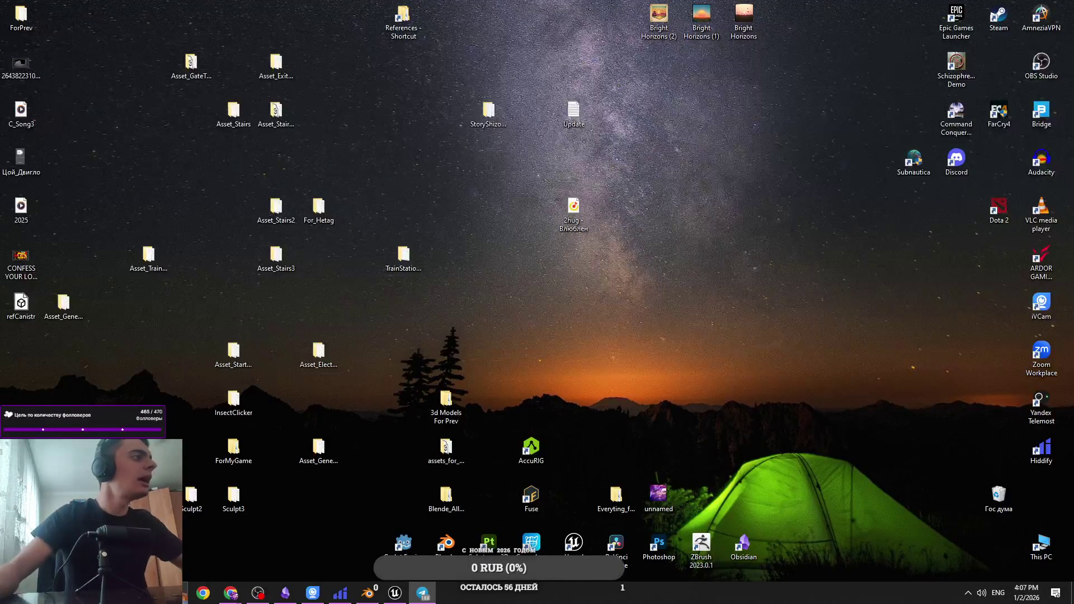
left_click(395, 593)
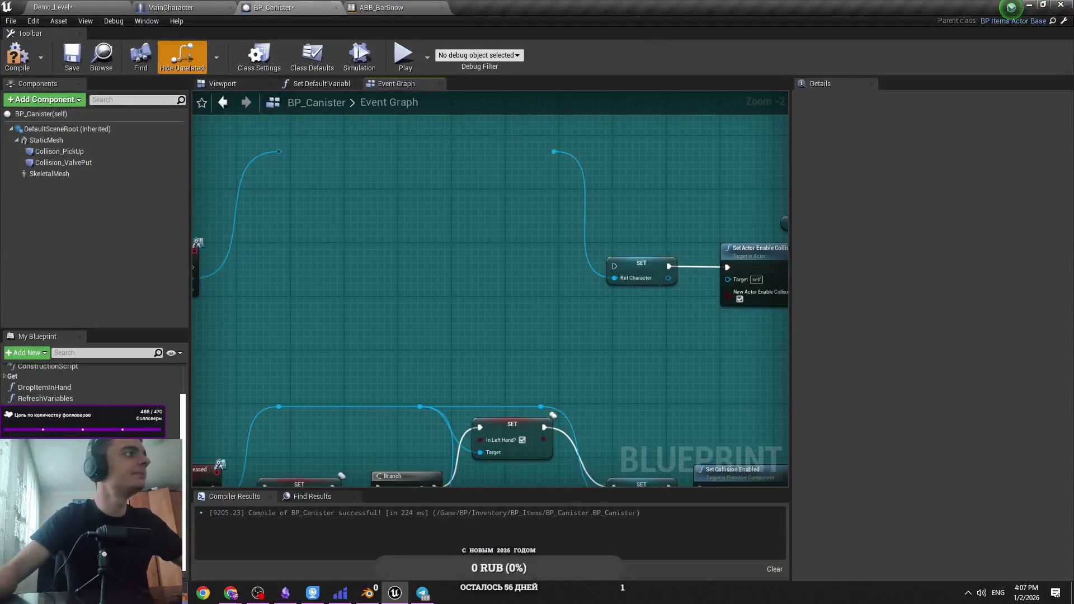
left_click(423, 593)
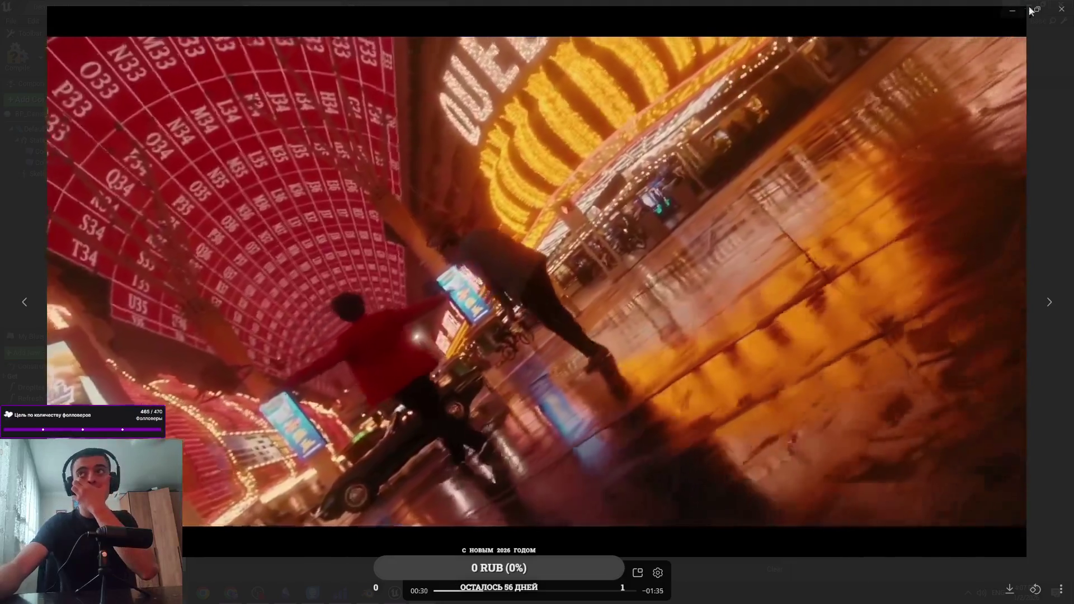
left_click(1034, 10)
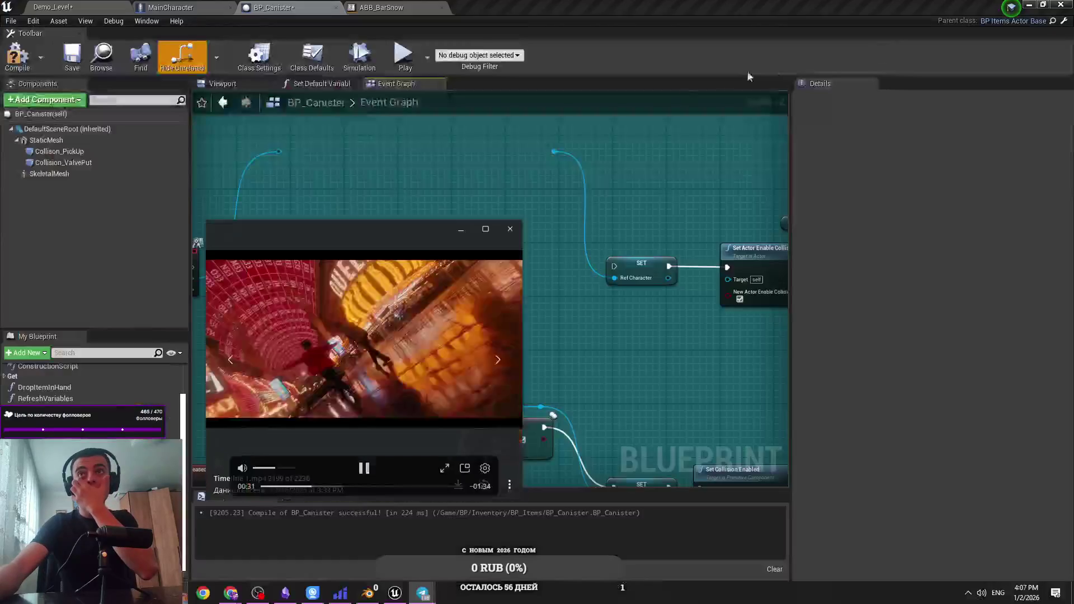
left_click(445, 229)
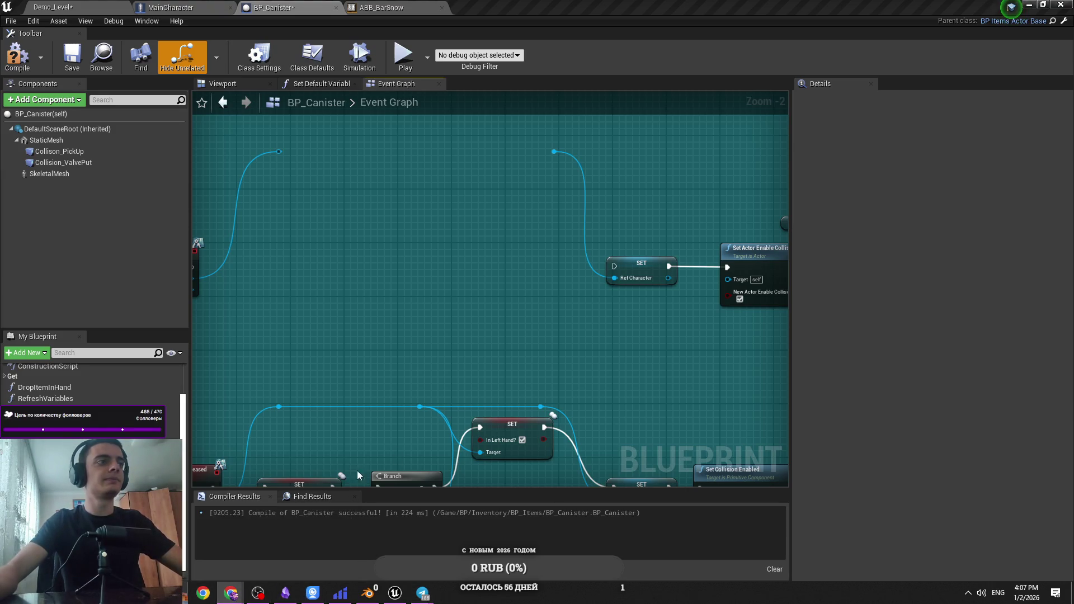
Break the self links to the SET targets and delete the self2, self3 and self4 inputs
scroll(463, 246, "down", 2)
key("ctrl+s")
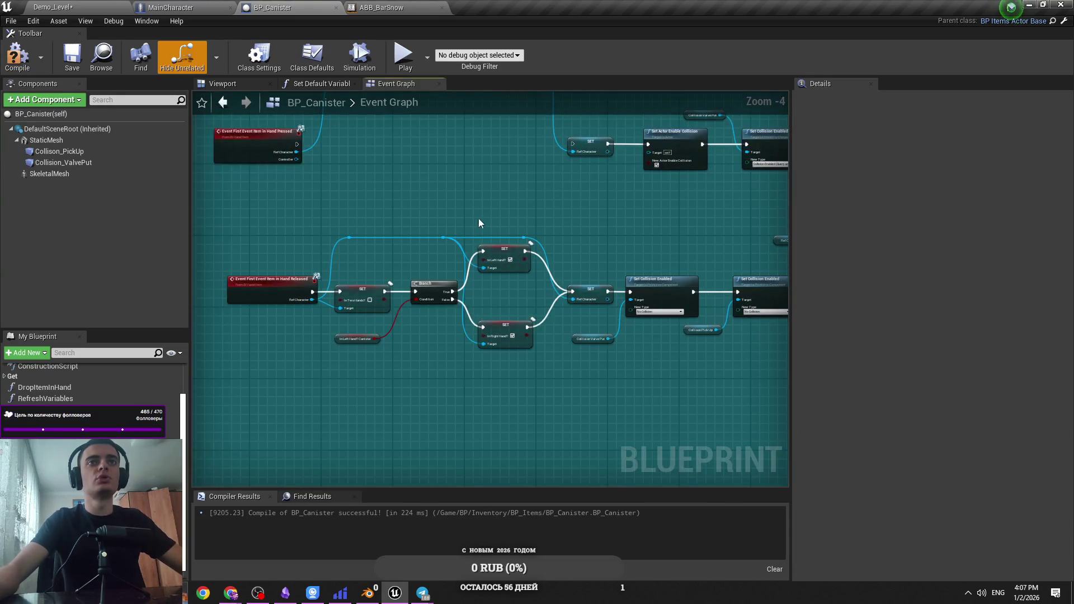
left_click_drag(478, 222, 418, 253)
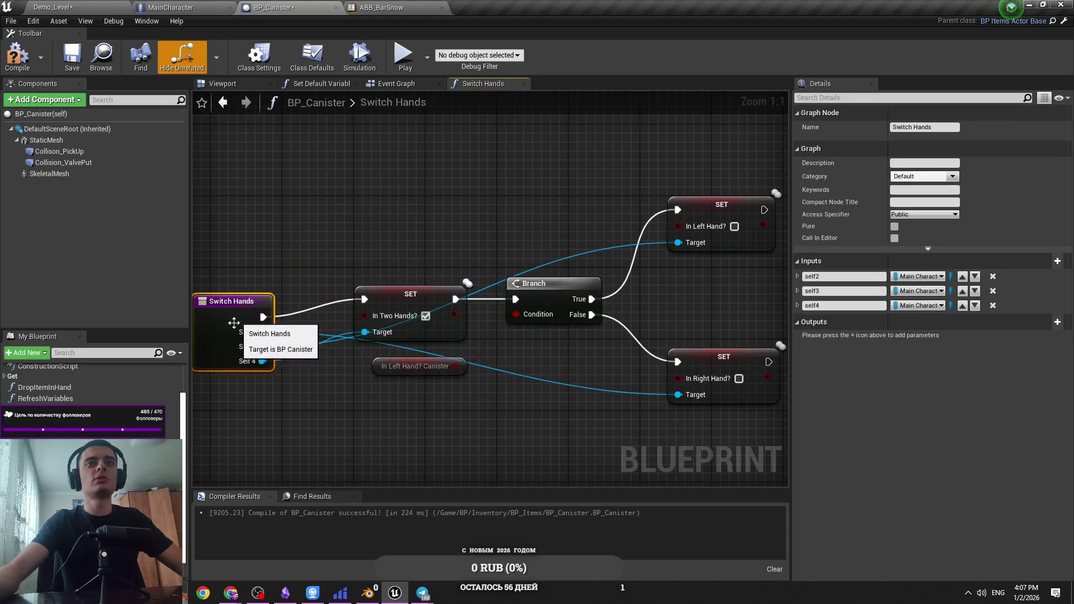
left_click(678, 243, "alt")
left_click(678, 396, "alt")
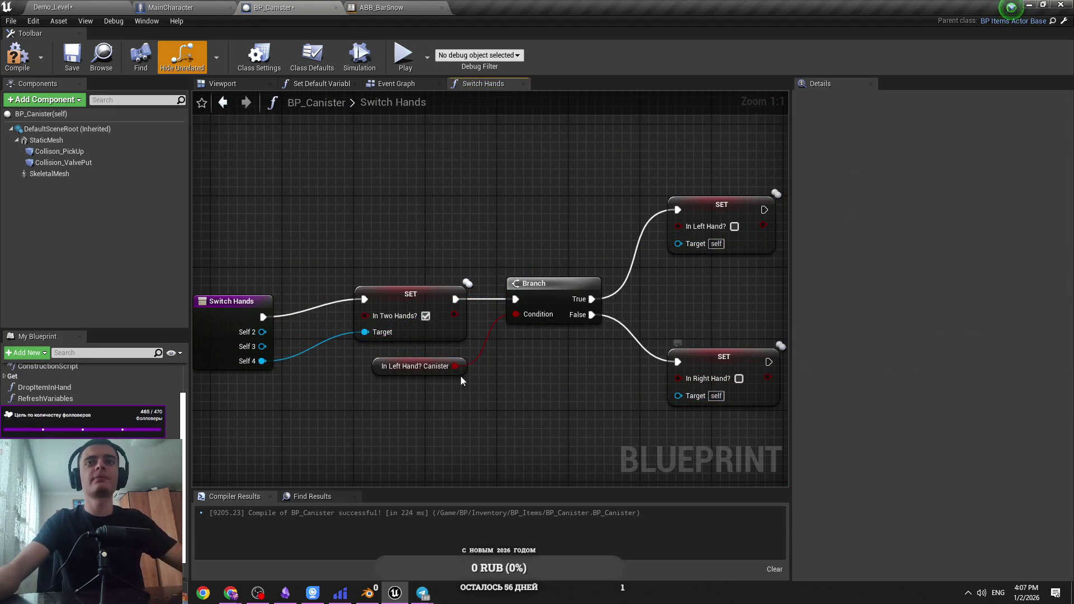
left_click(414, 324)
left_click(365, 332, "alt")
left_click_drag(215, 306, 215, 287)
left_click(993, 276)
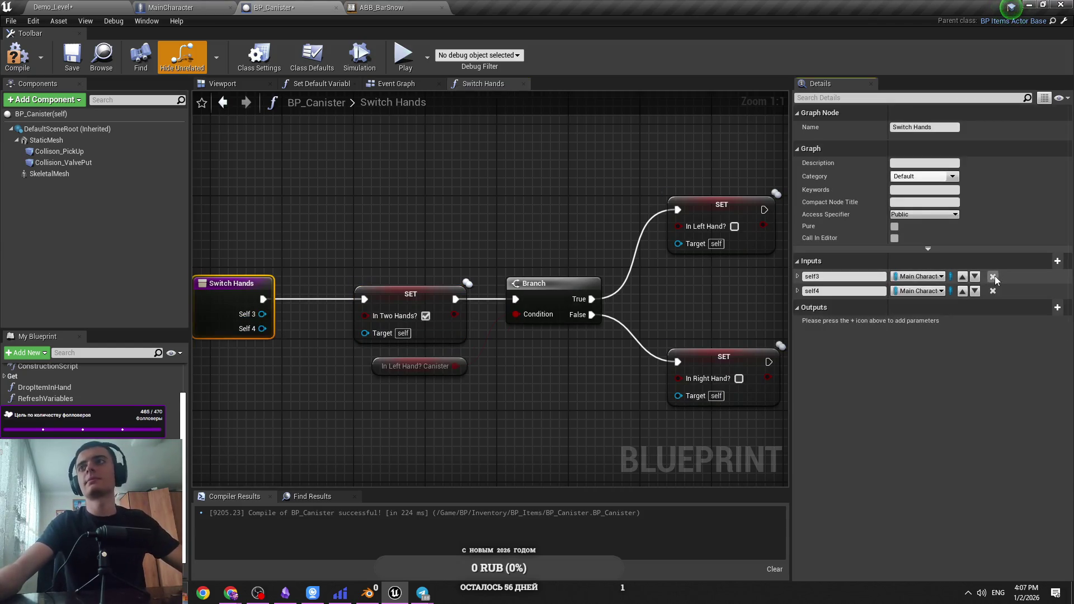
left_click(993, 277)
left_click(994, 276)
left_click(325, 385)
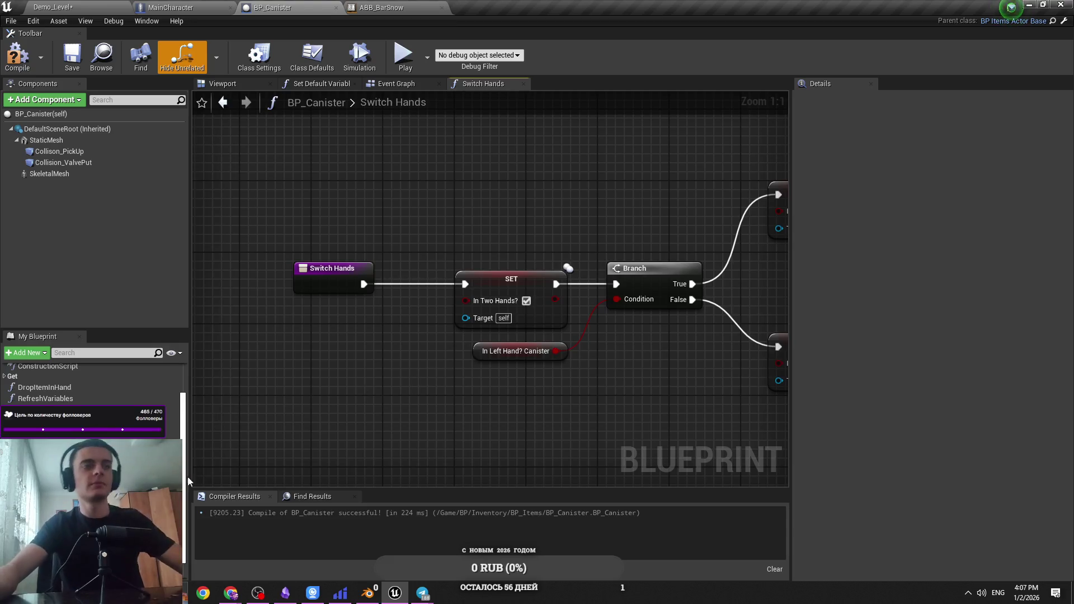
Wire Ref Character getters into the In Left Hand? and In Right Hand? SET targets, then compile
scroll(45, 386, "down", 2)
left_click_drag(45, 430, 466, 321)
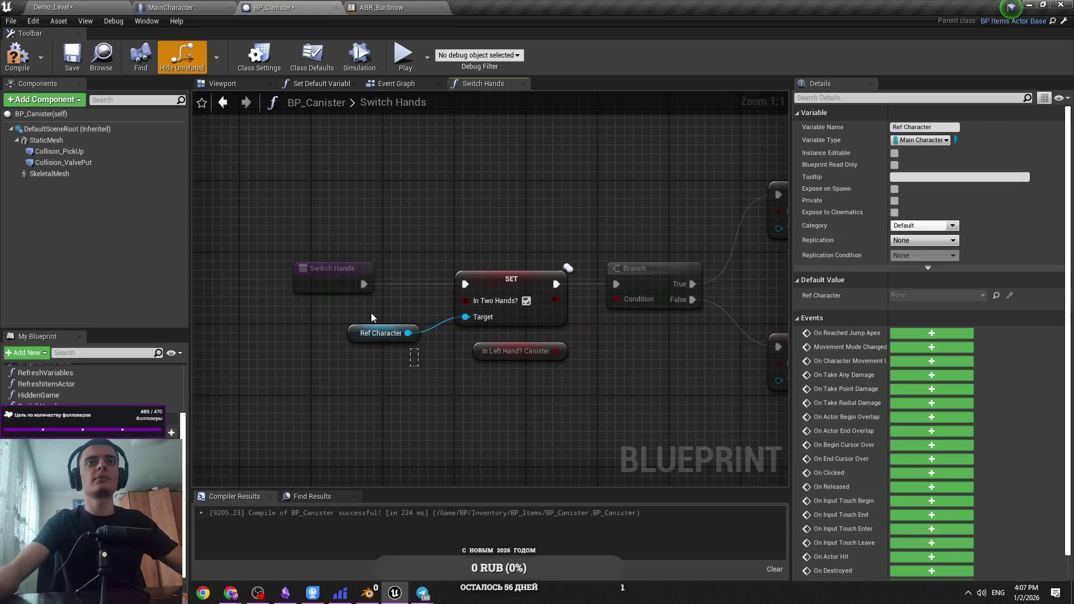
key("ctrl+c")
key("ctrl+v")
mouse_move(602, 276)
left_mouse_down()
mouse_move(482, 265)
mouse_move(601, 429)
left_mouse_up()
mouse_move(454, 256)
left_mouse_down()
mouse_move(445, 250)
mouse_move(427, 265)
left_mouse_up()
left_click_drag(583, 312, 629, 318)
left_click(432, 295)
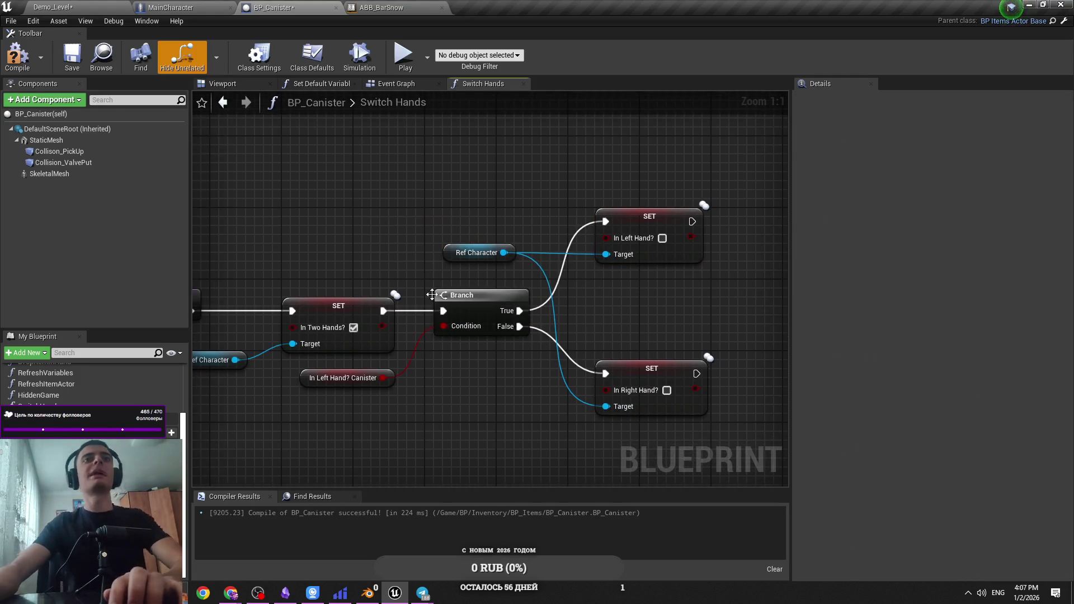
left_click(45, 69)
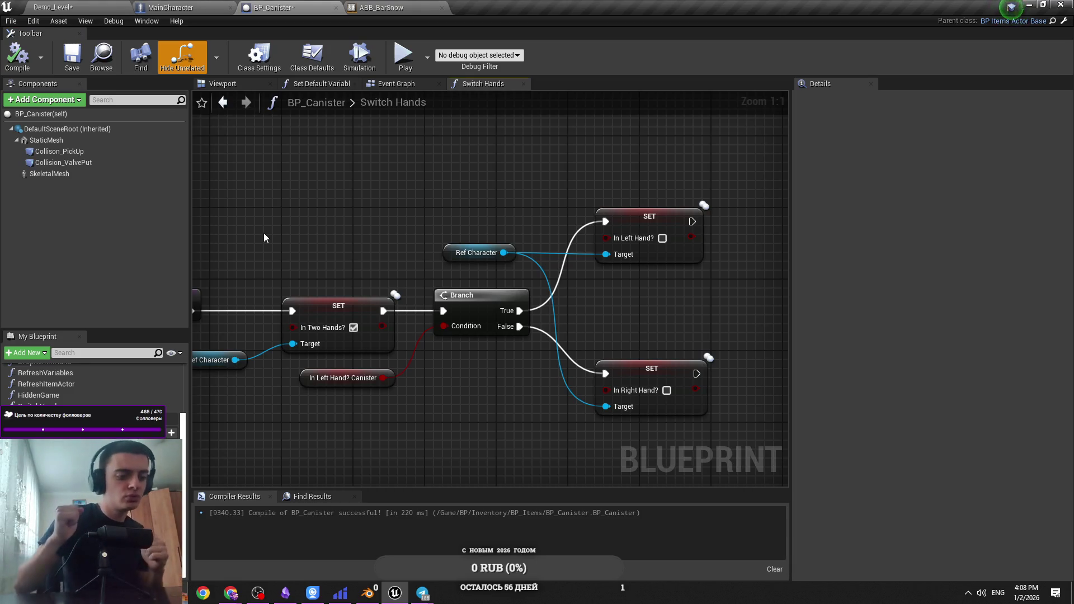
Add a Return Node right of the SET nodes and connect both SET nodes to it
key("Home")
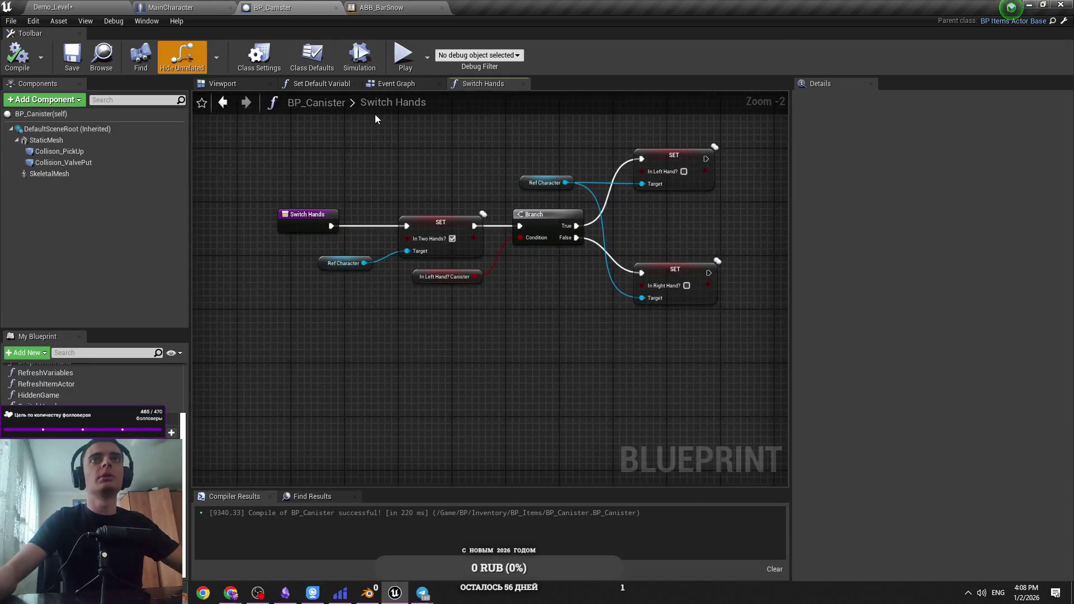
left_click_drag(707, 169, 442, 232)
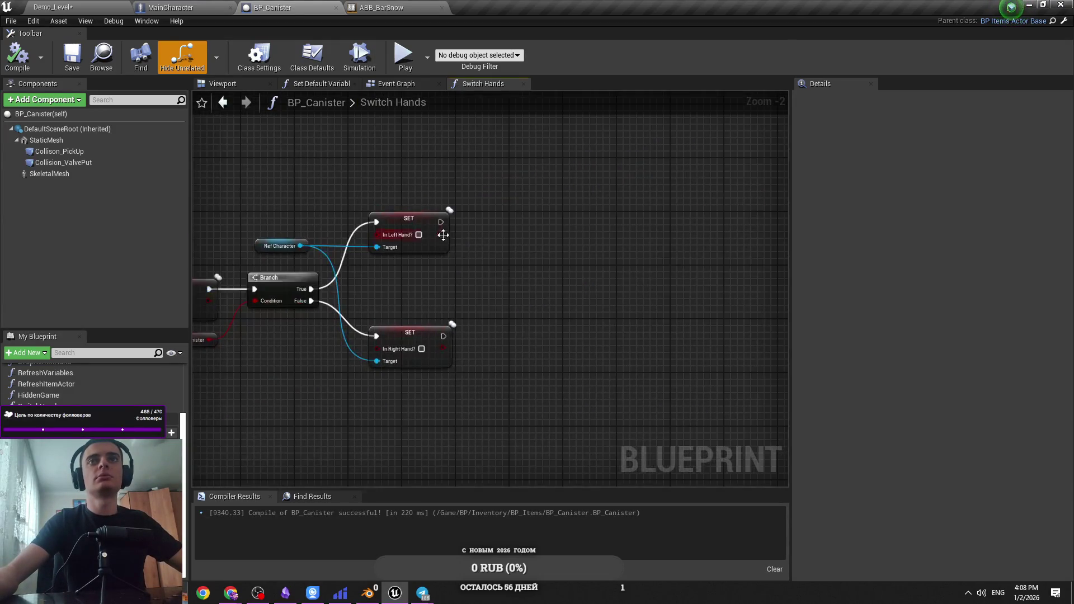
right_click(460, 237)
type("return")
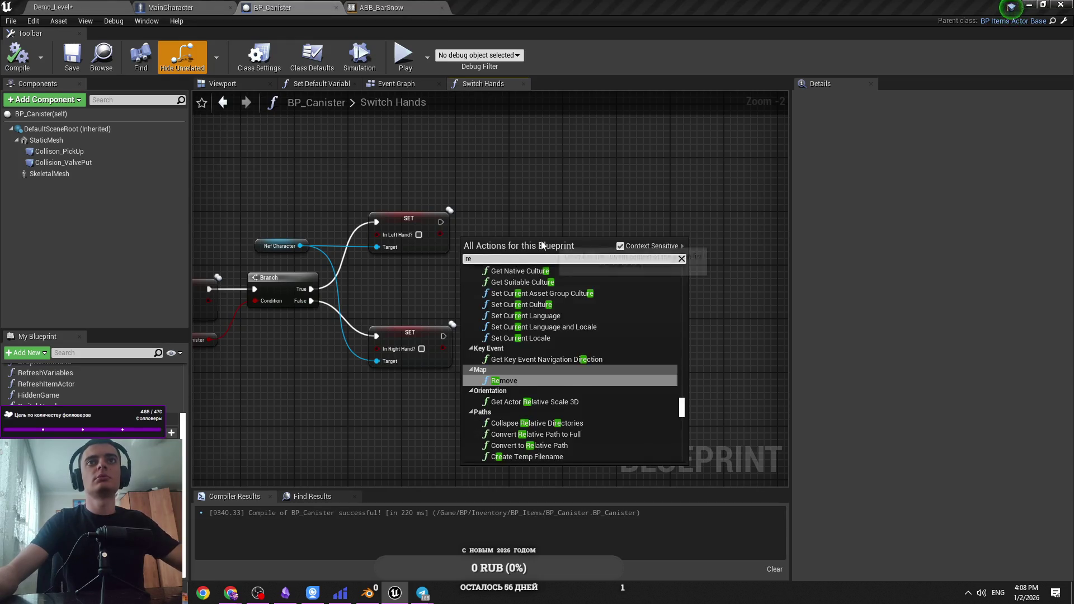
left_click(519, 442)
mouse_move(477, 263)
left_mouse_down()
mouse_move(468, 236)
mouse_move(506, 275)
left_mouse_up()
left_click_drag(442, 223, 442, 223)
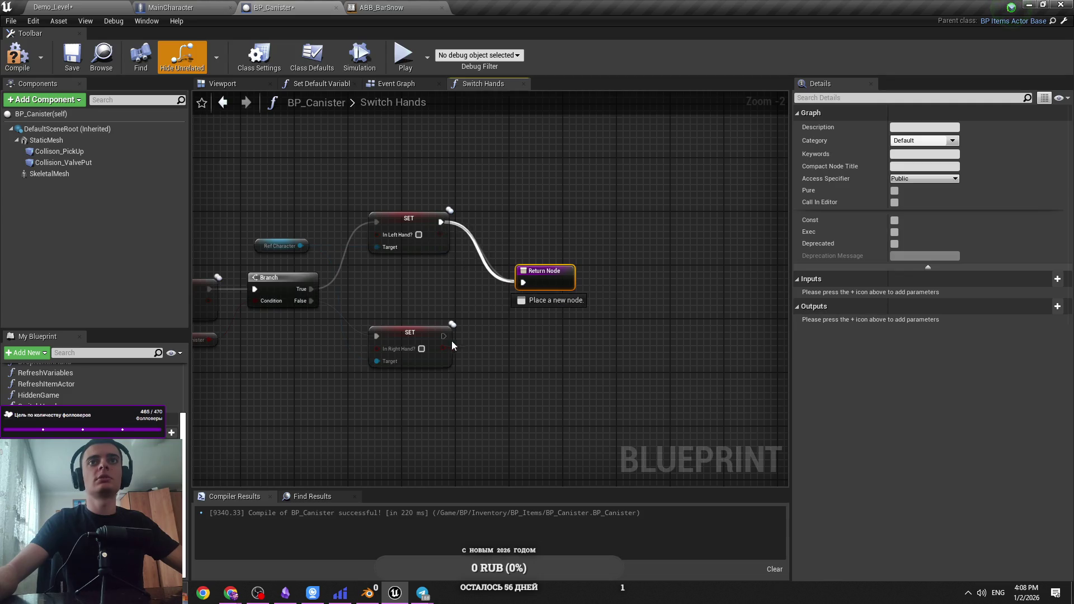
left_click_drag(445, 336, 526, 283)
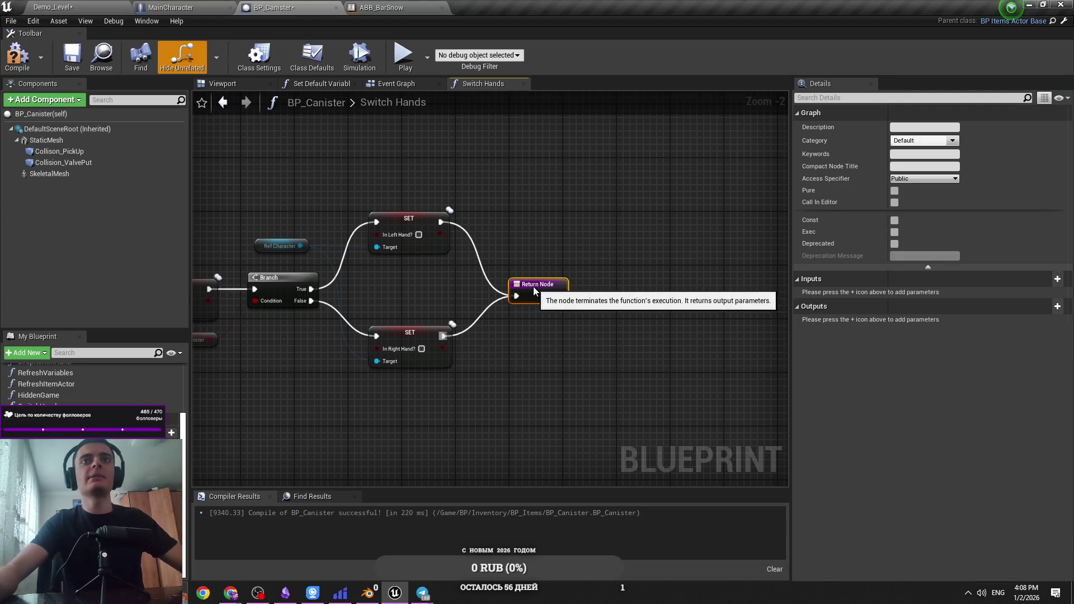
left_click(313, 297)
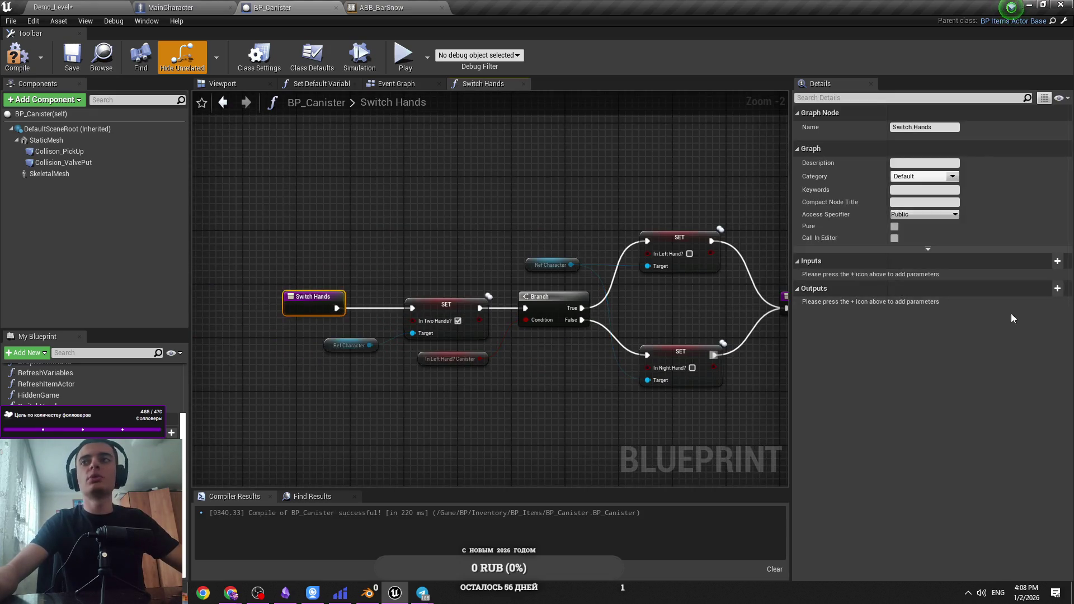
Add a Boolean input 'In Two Hands?' to Switch Hands and wire it into the SET value
left_click(1058, 261)
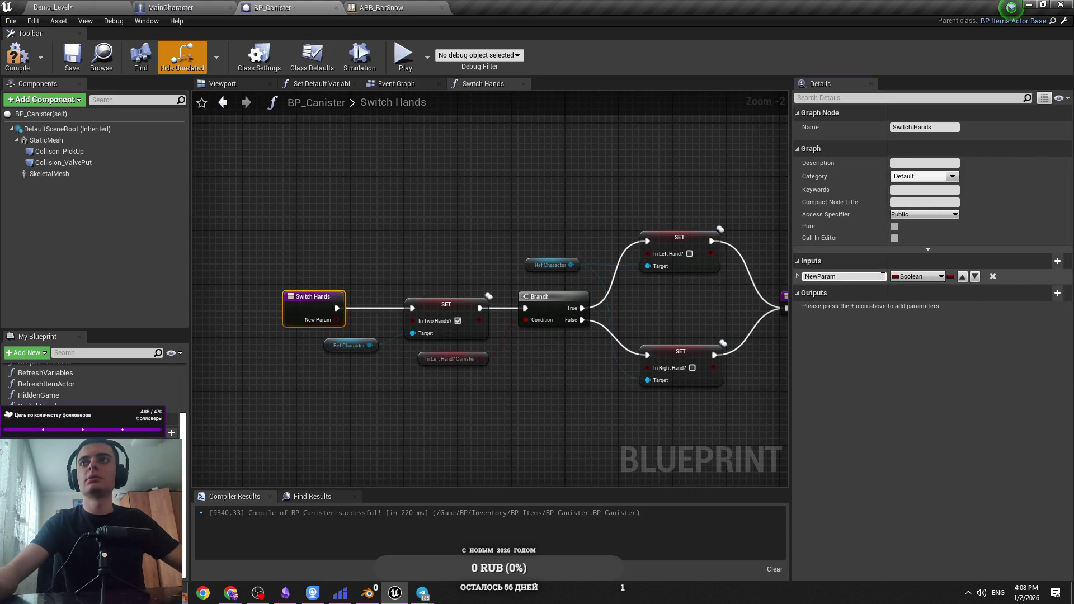
type("InTwoHan")
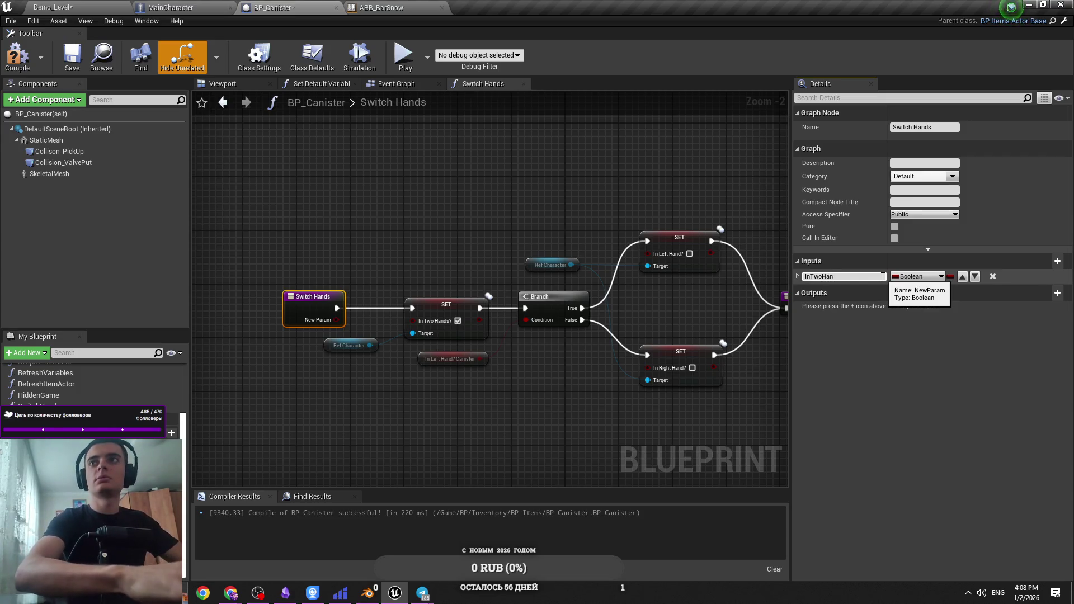
type("d??")
key("Return")
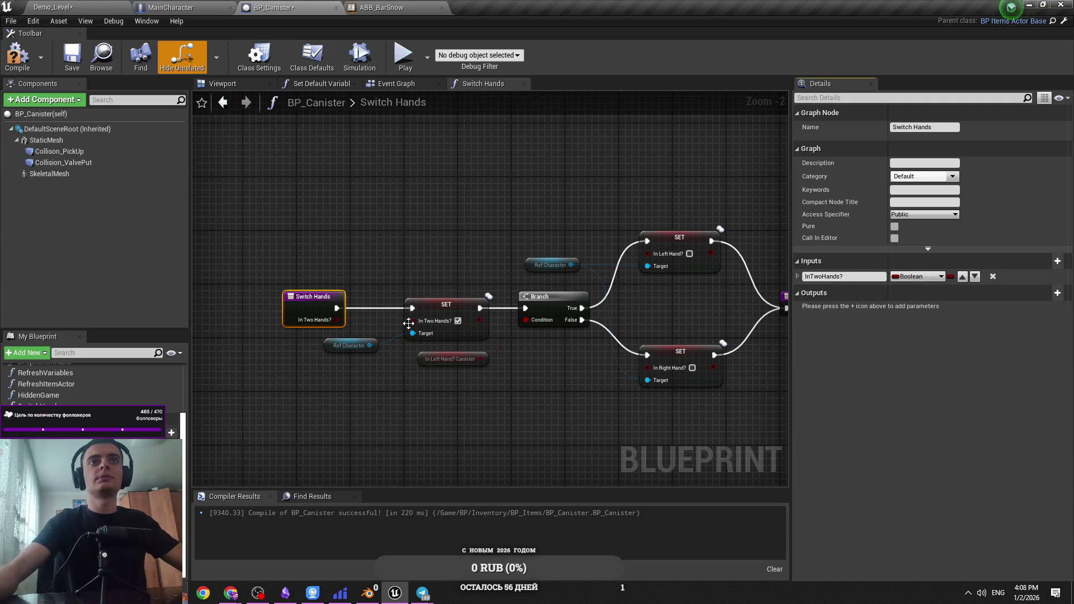
left_click_drag(296, 319, 416, 323)
key("ctrl+s")
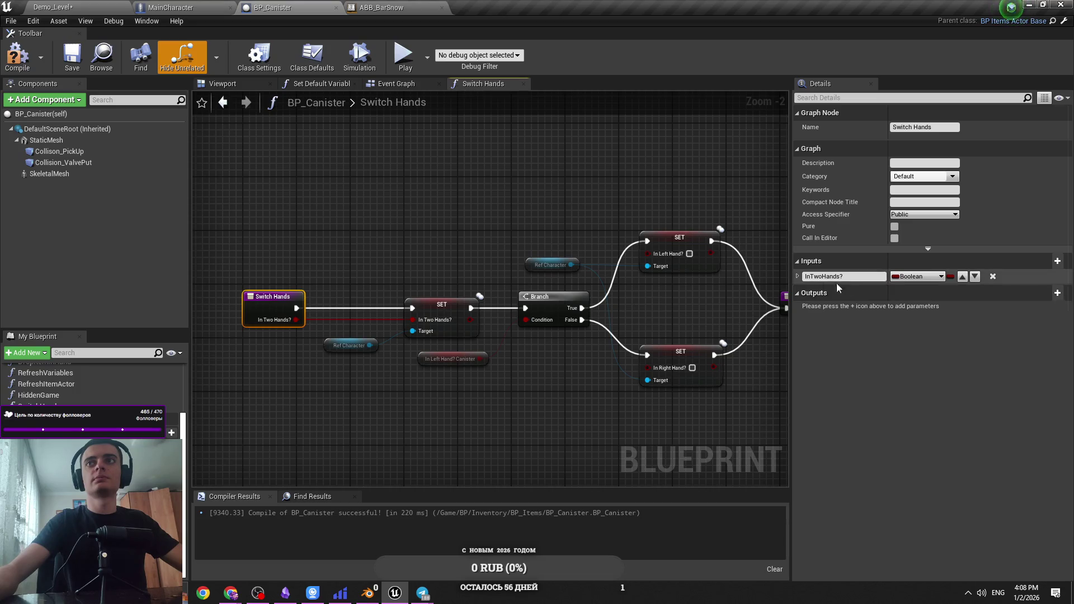
Route In Two Hands? through two NOT nodes into In Left Hand? and In Right Hand?, then save
left_click_drag(296, 319, 510, 226)
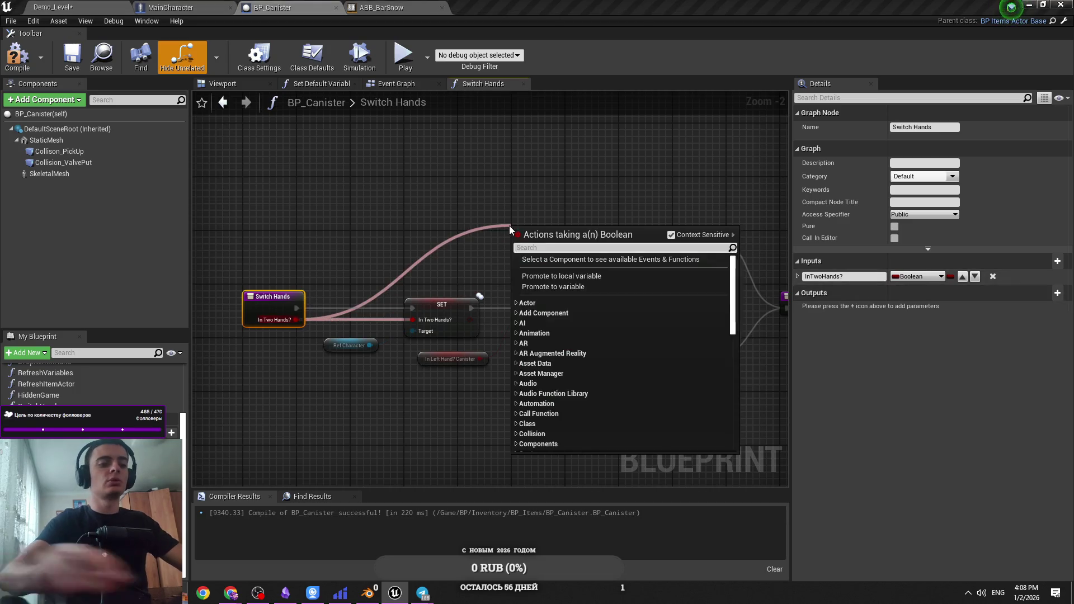
type("not")
key("Return")
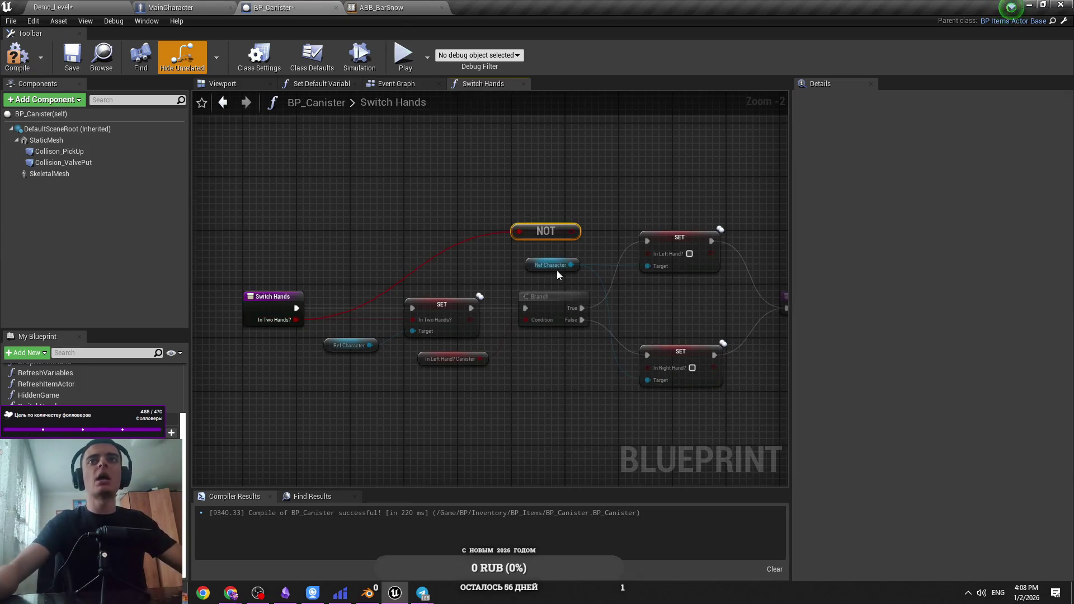
scroll(556, 271, "up", 2)
left_click_drag(466, 229, 563, 250)
key("ctrl+d")
mouse_move(575, 361)
left_mouse_down()
mouse_move(495, 363)
mouse_move(267, 272)
left_mouse_up()
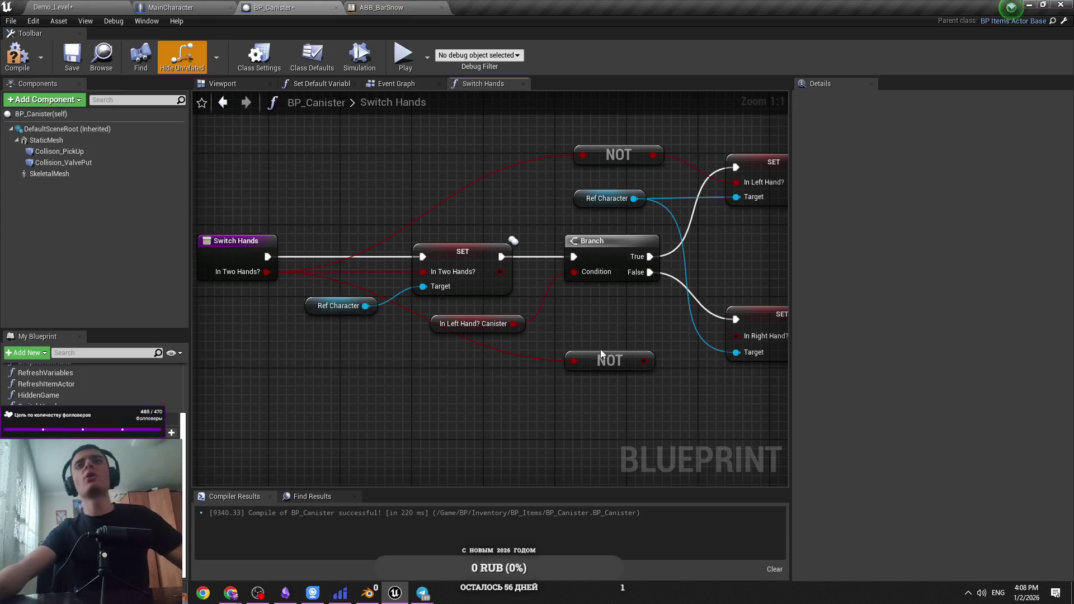
left_click_drag(602, 370, 593, 388)
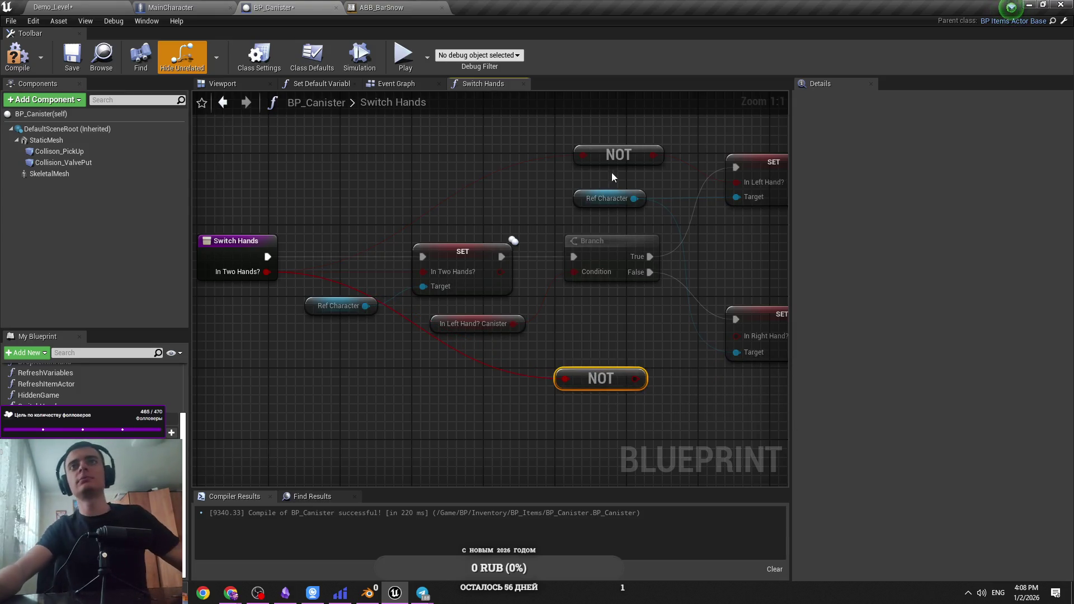
left_click_drag(612, 158, 595, 158)
left_click_drag(636, 378, 737, 336)
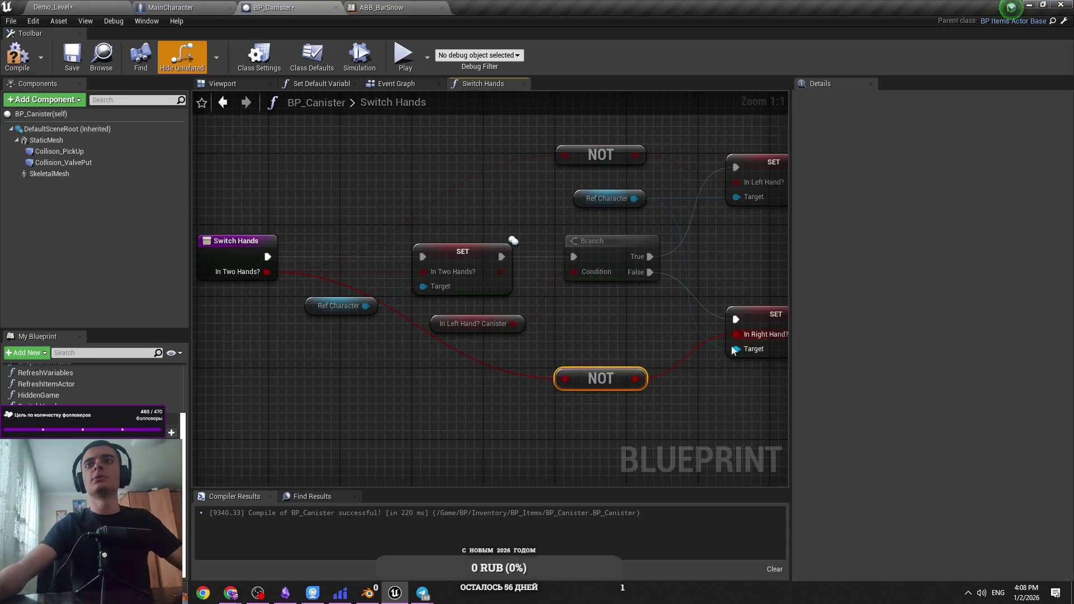
left_click(660, 385)
key("ctrl+s")
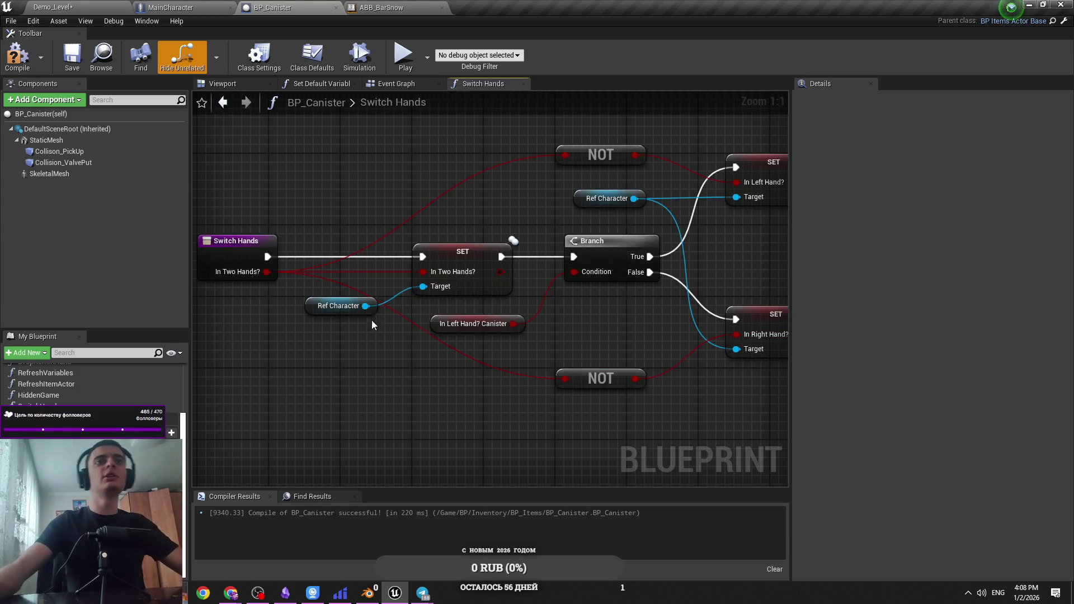
Move the Ref Character getter lower, compile BP_Canister with F7, and return to the Event Graph
left_click_drag(347, 307, 347, 334)
left_click(469, 390)
right_click(459, 425)
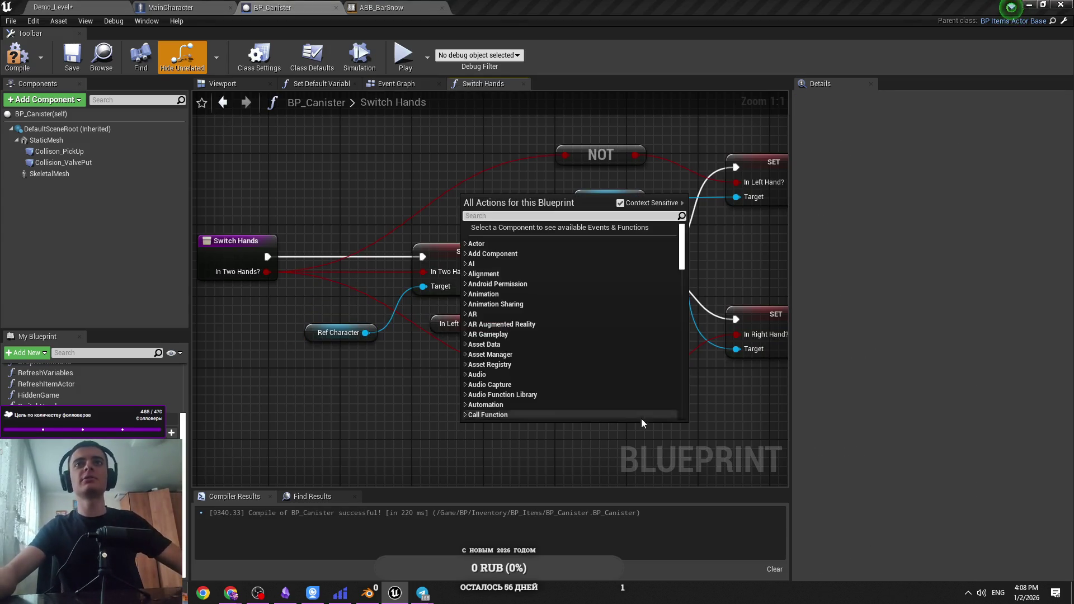
key("ctrl+s")
scroll(604, 384, "down", 2)
key("F7")
left_click(388, 89)
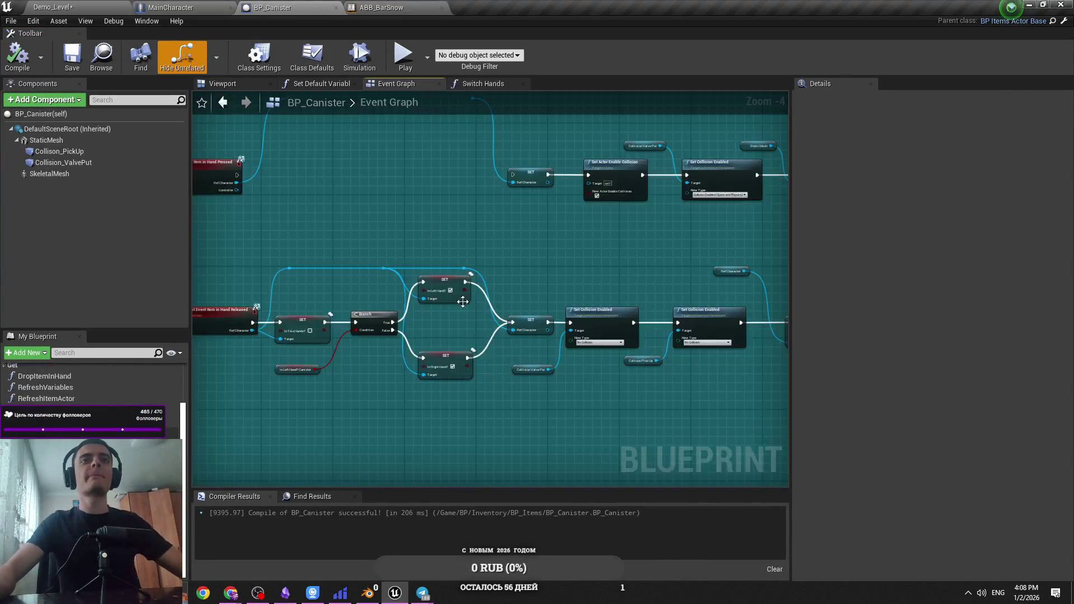
Delete the old hand-switching SET and Branch nodes and move SET right after the Released event
mouse_move(580, 257)
left_mouse_down()
mouse_move(464, 378)
mouse_move(365, 400)
left_mouse_up()
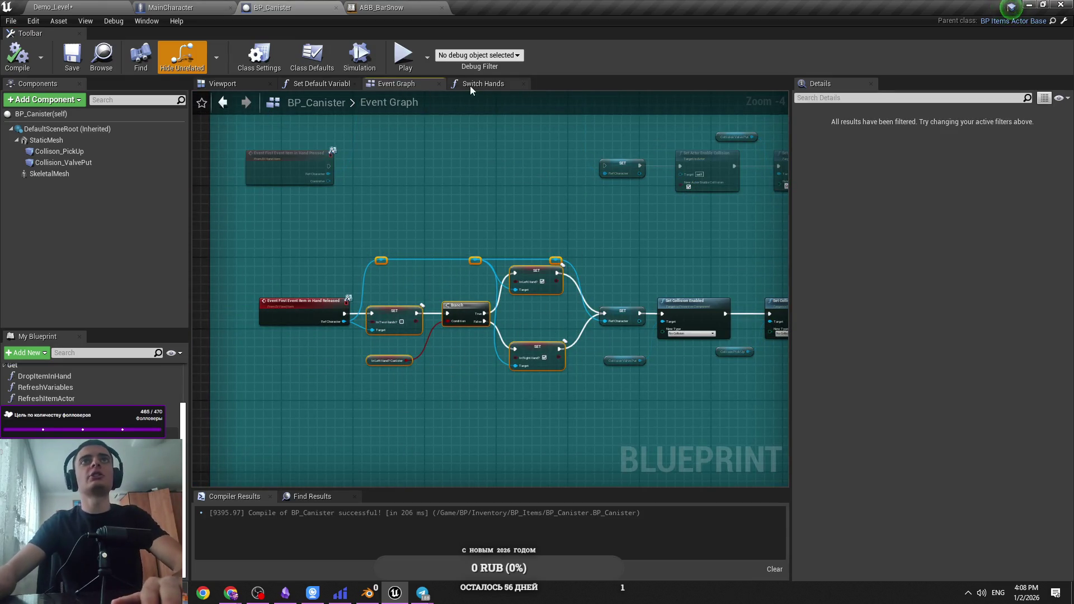
left_click(471, 86)
left_click(396, 84)
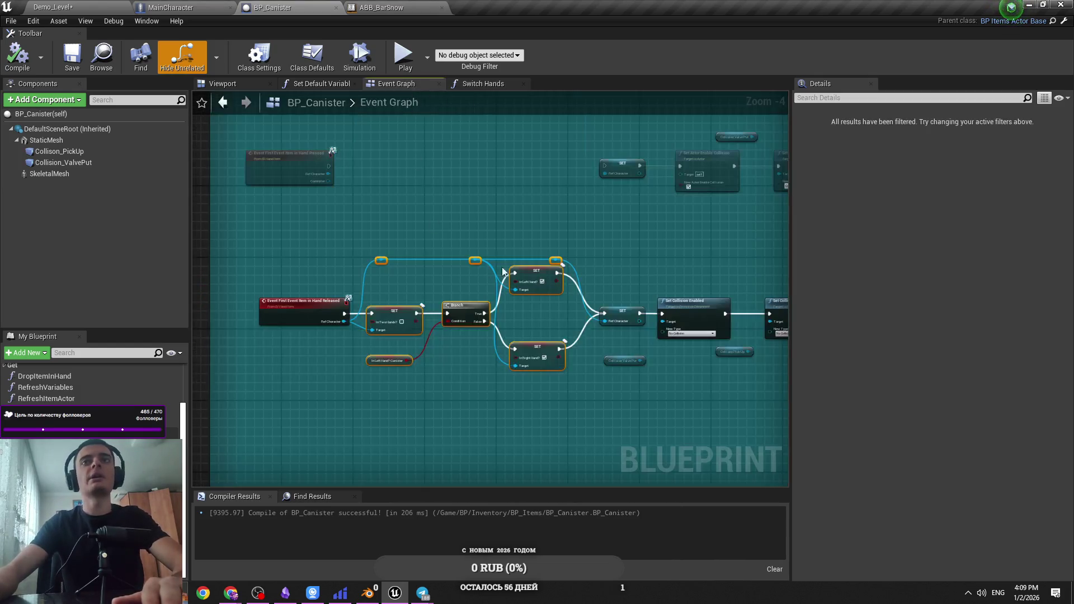
left_click_drag(548, 237, 373, 401)
key("Delete")
mouse_move(632, 318)
left_mouse_down()
mouse_move(353, 325)
mouse_move(344, 314)
mouse_move(403, 319)
mouse_move(348, 323)
mouse_move(382, 321)
left_mouse_up()
Insert a Switch Hands call after the SET node and delete the leftover reroute node
mouse_move(39, 410)
left_mouse_down()
mouse_move(450, 336)
mouse_move(434, 324)
mouse_move(470, 313)
mouse_move(254, 341)
left_mouse_up()
mouse_move(427, 370)
left_mouse_down()
mouse_move(448, 388)
mouse_move(511, 389)
mouse_move(384, 367)
left_mouse_up()
scroll(384, 368, "up", 2)
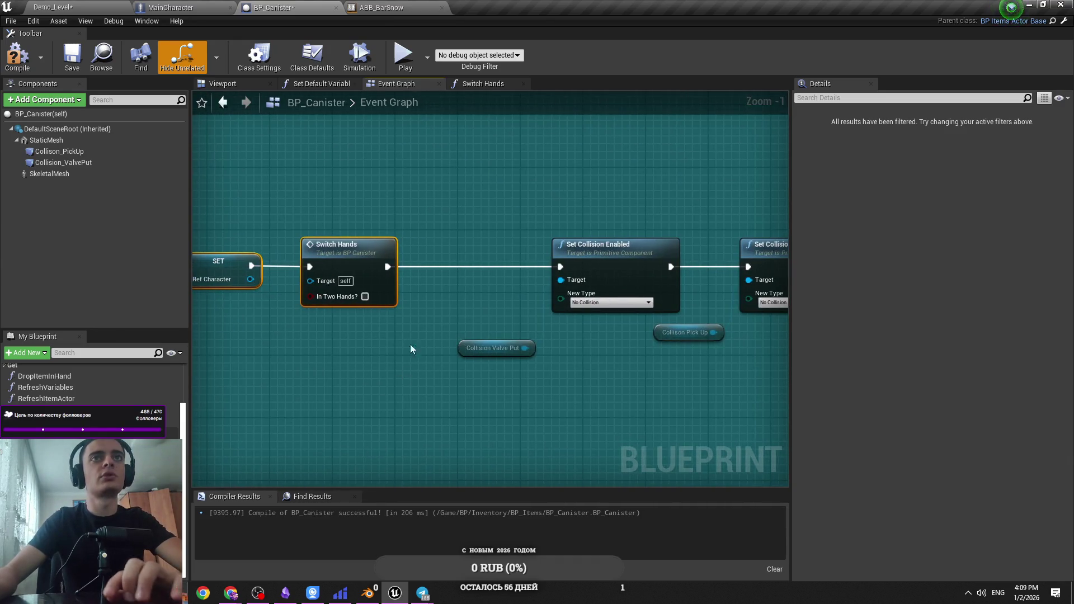
scroll(411, 344, "down", 2)
left_click_drag(394, 208, 394, 208)
key("Delete")
Reconnect the Pressed event's execution wire to SET, then compile and save the blueprint
left_click(642, 296, "alt")
mouse_move(642, 296)
left_mouse_down()
mouse_move(357, 309)
mouse_move(643, 305)
mouse_move(362, 302)
mouse_move(516, 300)
mouse_move(488, 297)
left_mouse_up()
scroll(348, 307, "up", 1)
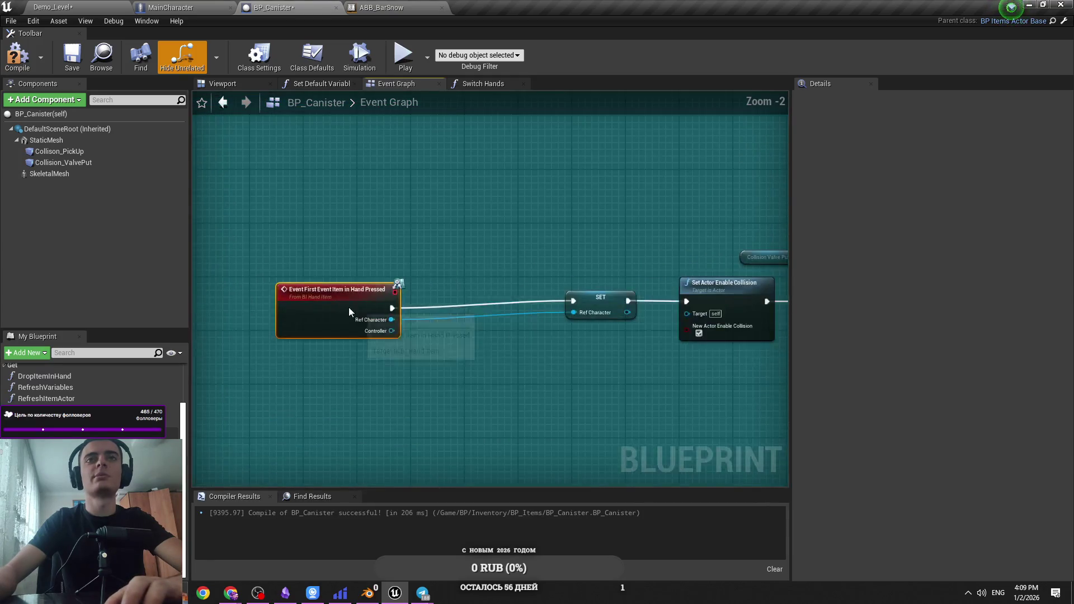
scroll(348, 300, "down", 2)
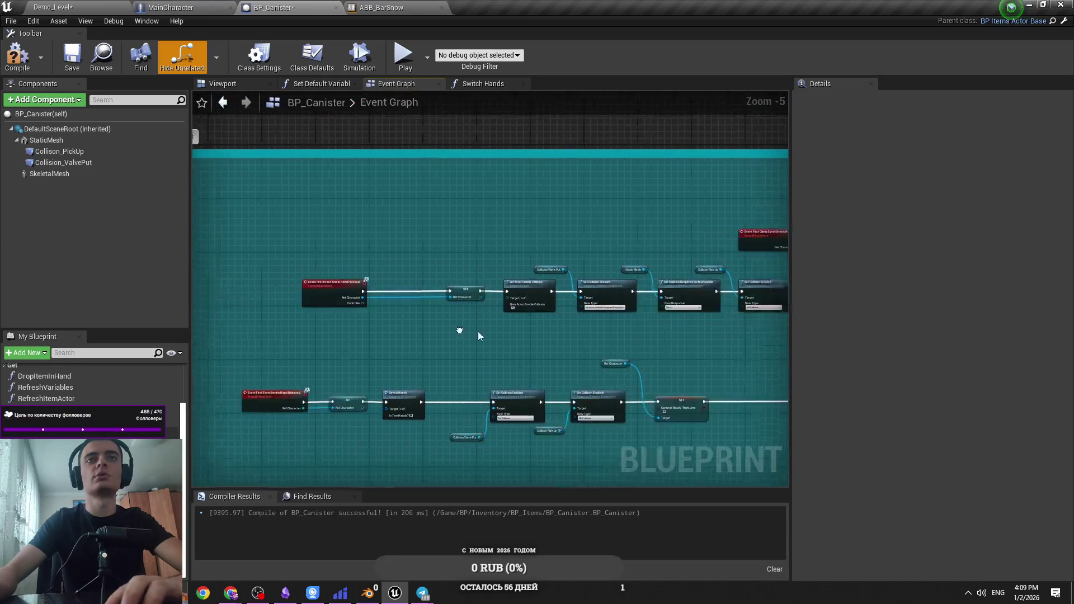
scroll(478, 331, "up", 4)
left_click(439, 347)
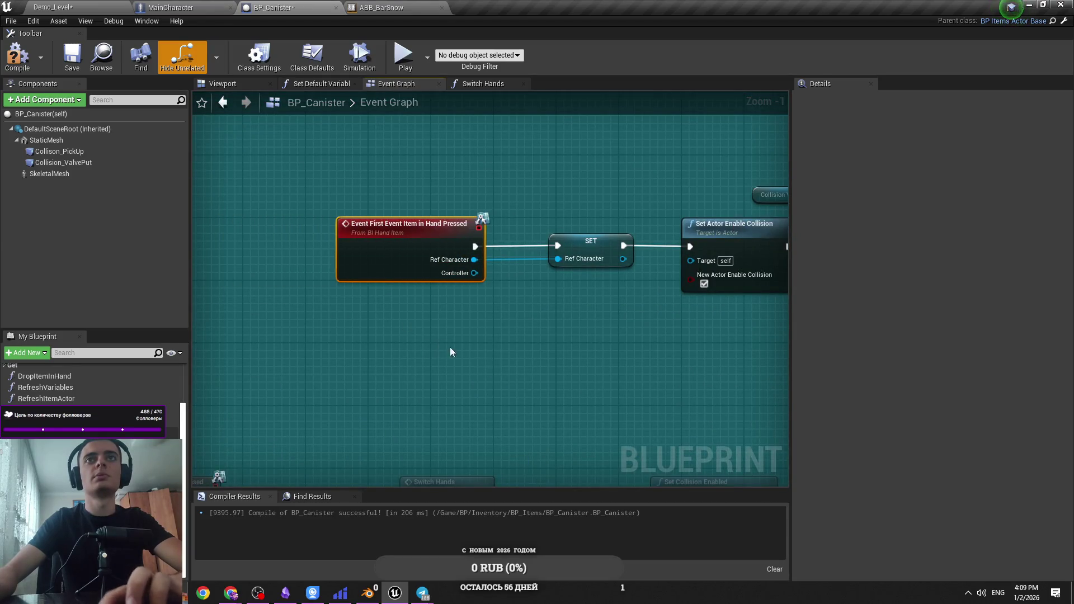
scroll(450, 347, "down", 4)
left_click(65, 59)
Try nudging the Released event, SET and Switch Hands nodes right, then undo the move
mouse_move(376, 177)
left_mouse_down()
mouse_move(368, 189)
mouse_move(418, 301)
left_mouse_up()
scroll(418, 307, "up", 3)
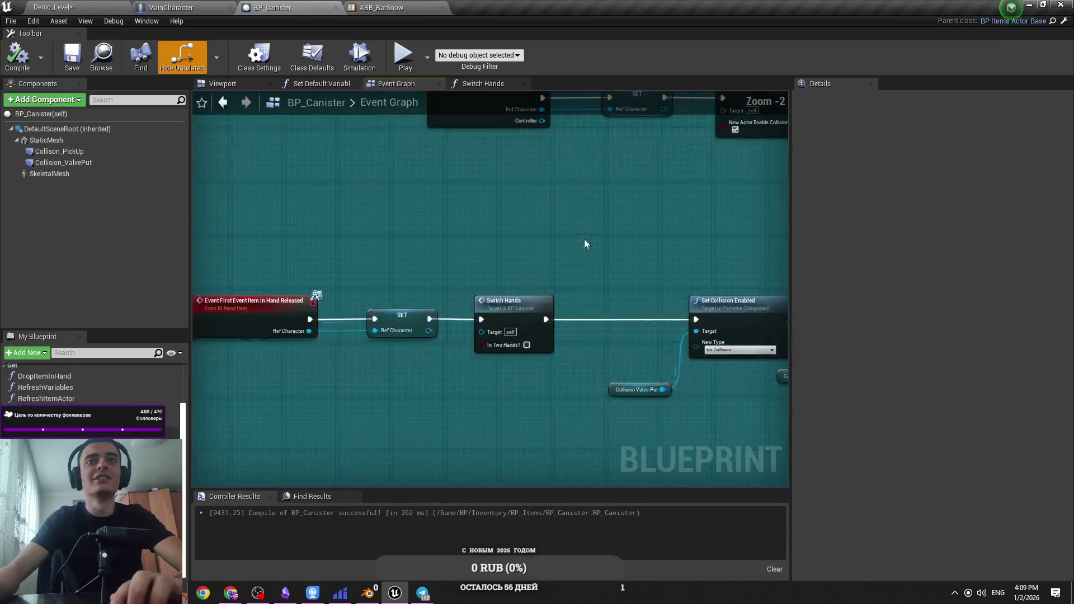
left_click_drag(585, 240, 286, 354)
mouse_move(562, 335)
left_mouse_down()
mouse_move(642, 291)
mouse_move(628, 261)
mouse_move(256, 358)
mouse_move(409, 397)
left_mouse_up()
key("ctrl+z")
key("ctrl+z")
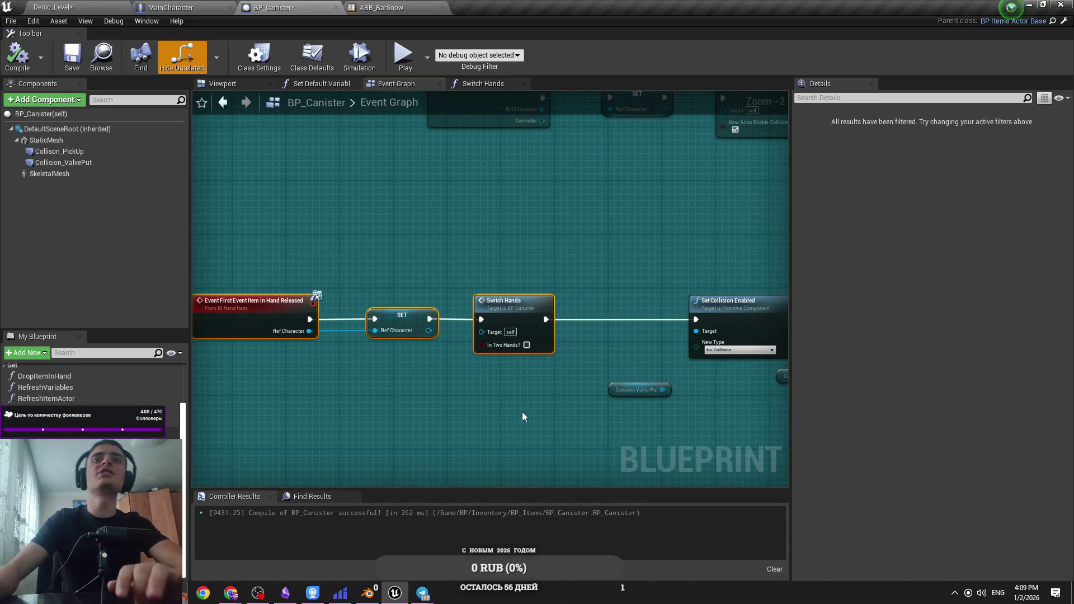
left_click(522, 413)
mouse_move(423, 592)
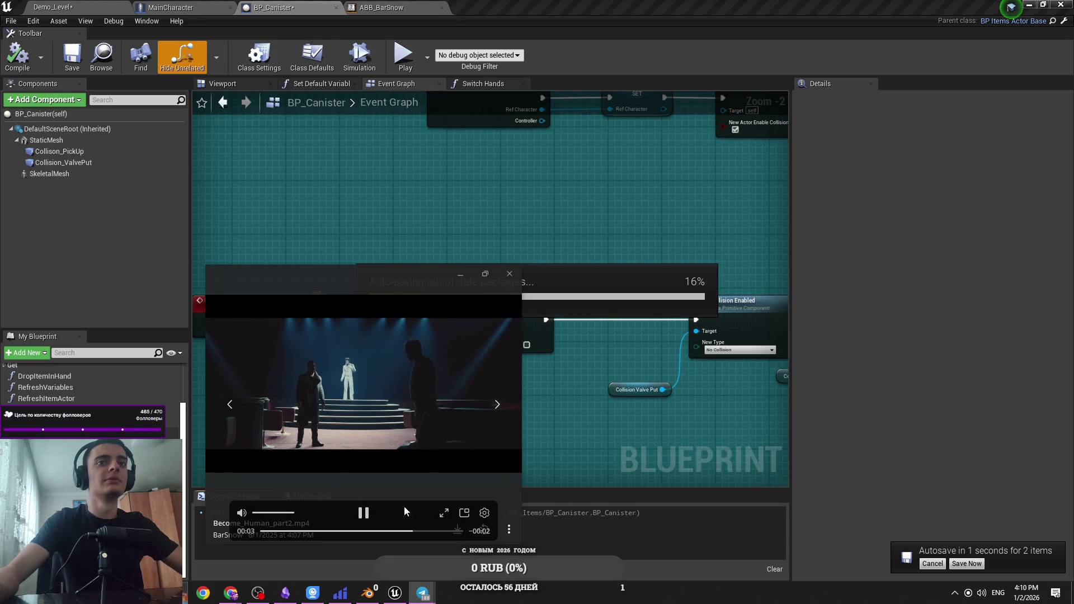
Replay the finished clip, move the viewer up, then close it and open the next clip
left_click(364, 514)
left_click_drag(399, 305, 416, 272)
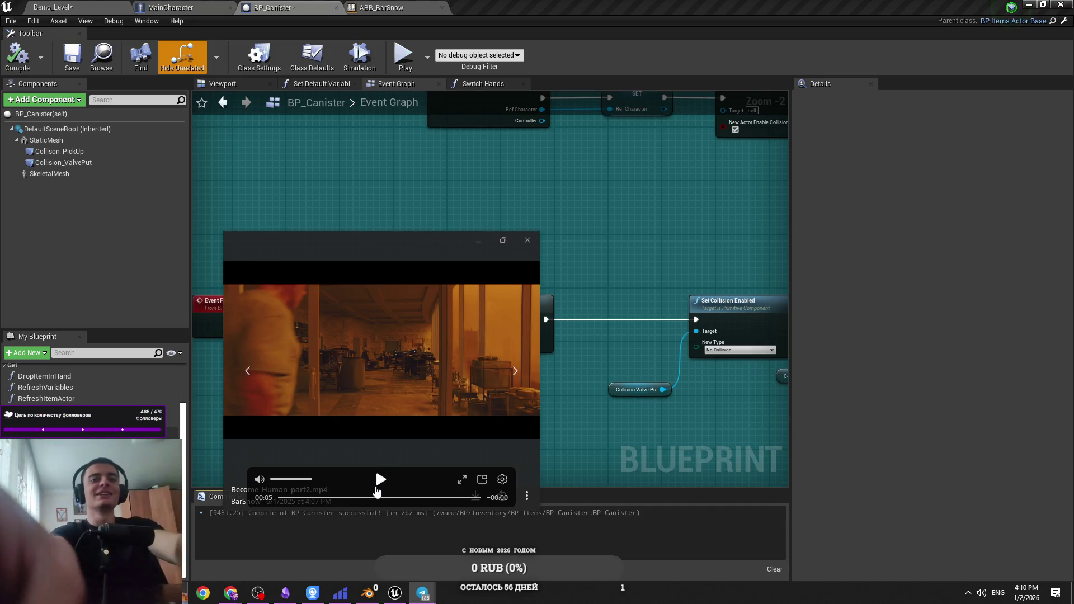
left_click(527, 240)
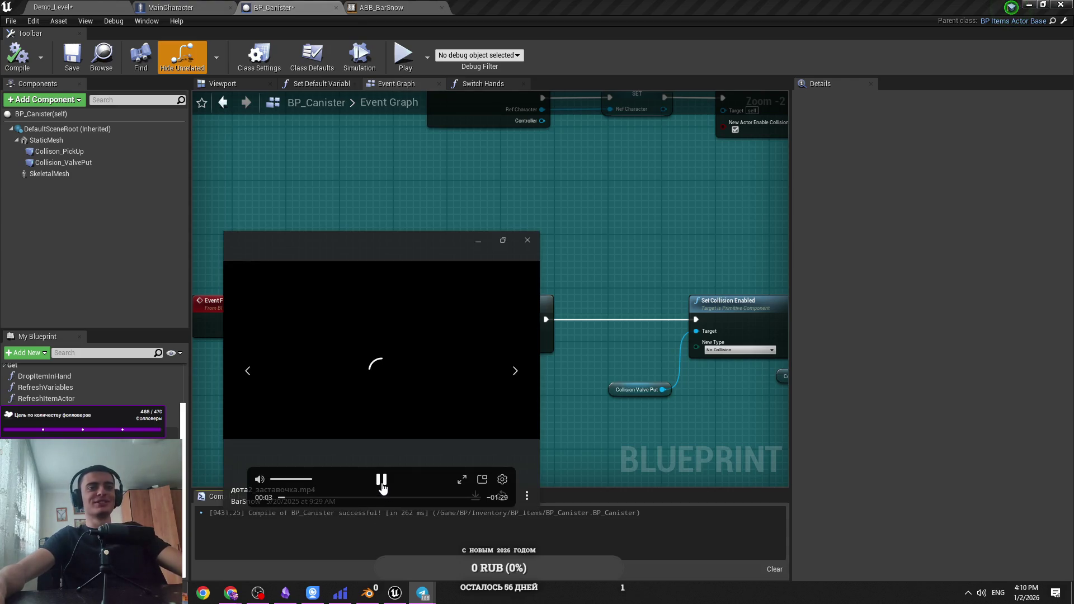
left_click(527, 241)
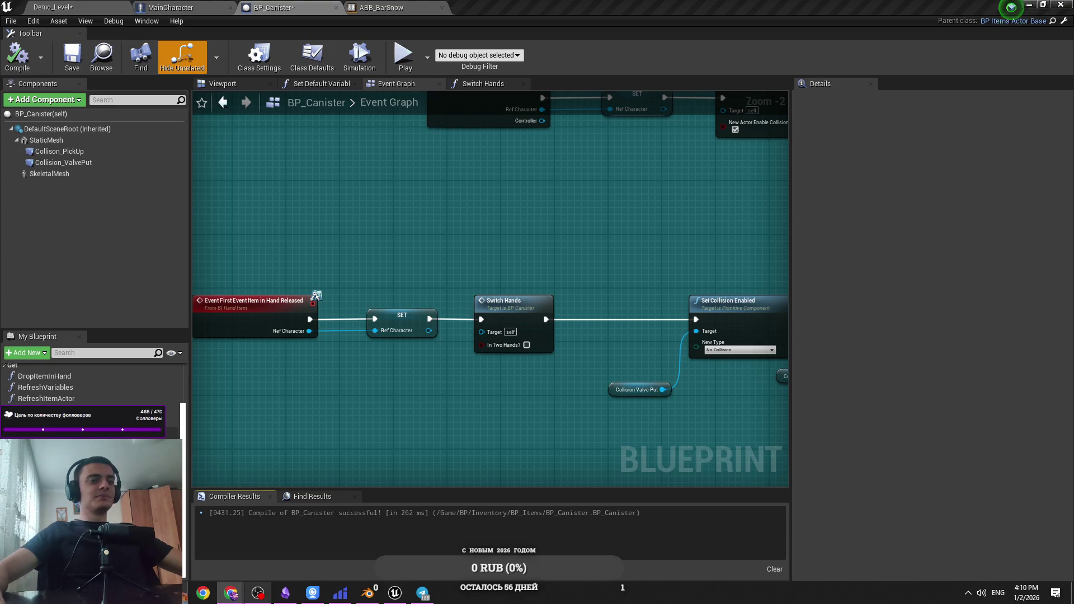
mouse_move(312, 594)
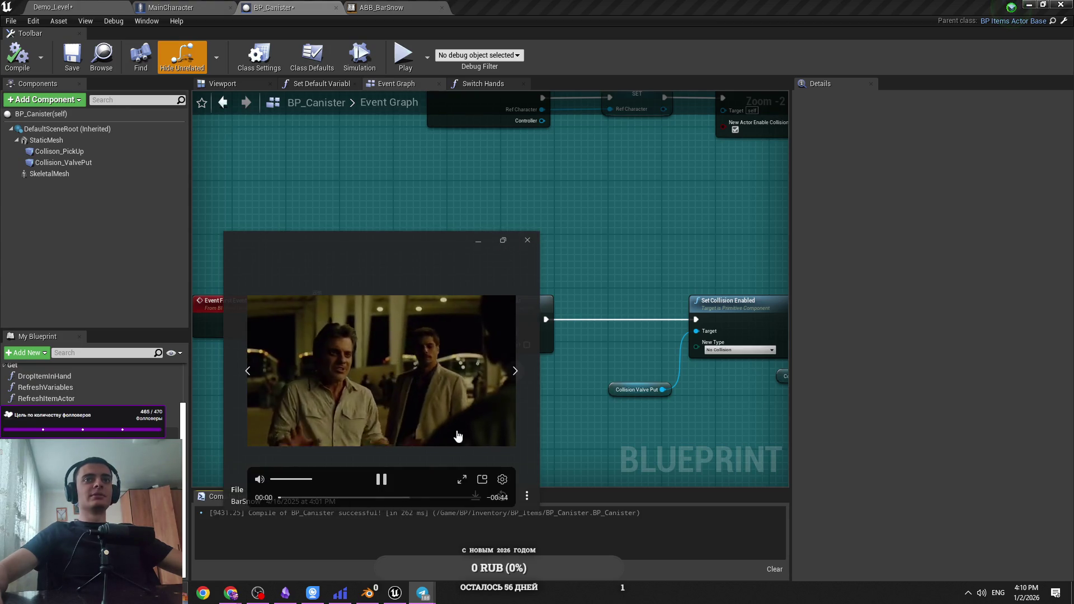
left_click(527, 241)
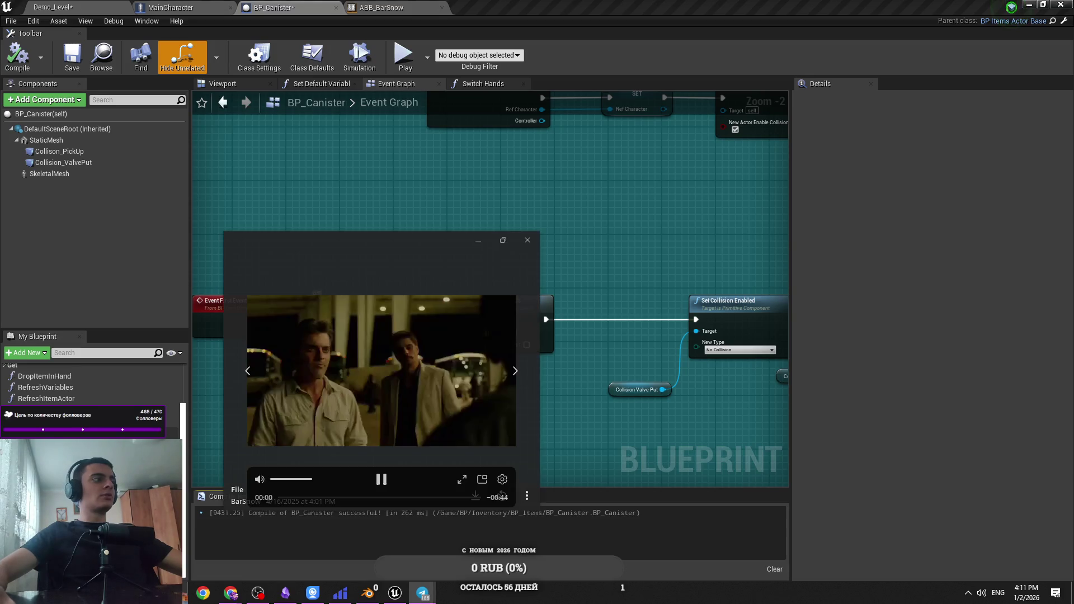
Lower the playback volume, expand the video to fill the viewer, then hide and restore it
left_click(463, 480)
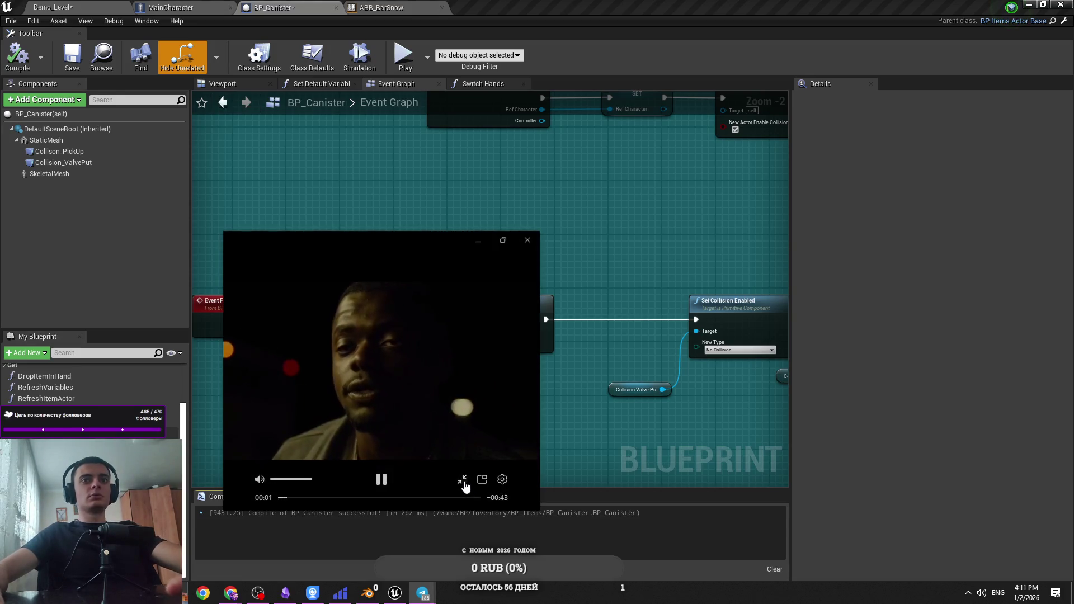
left_click(463, 479)
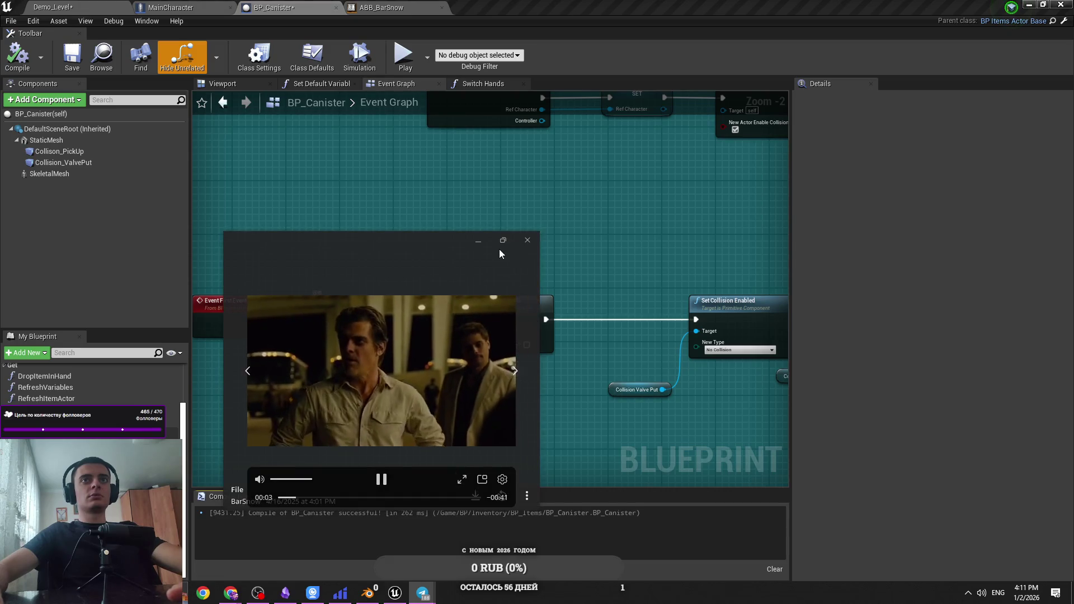
left_click_drag(435, 257, 431, 215)
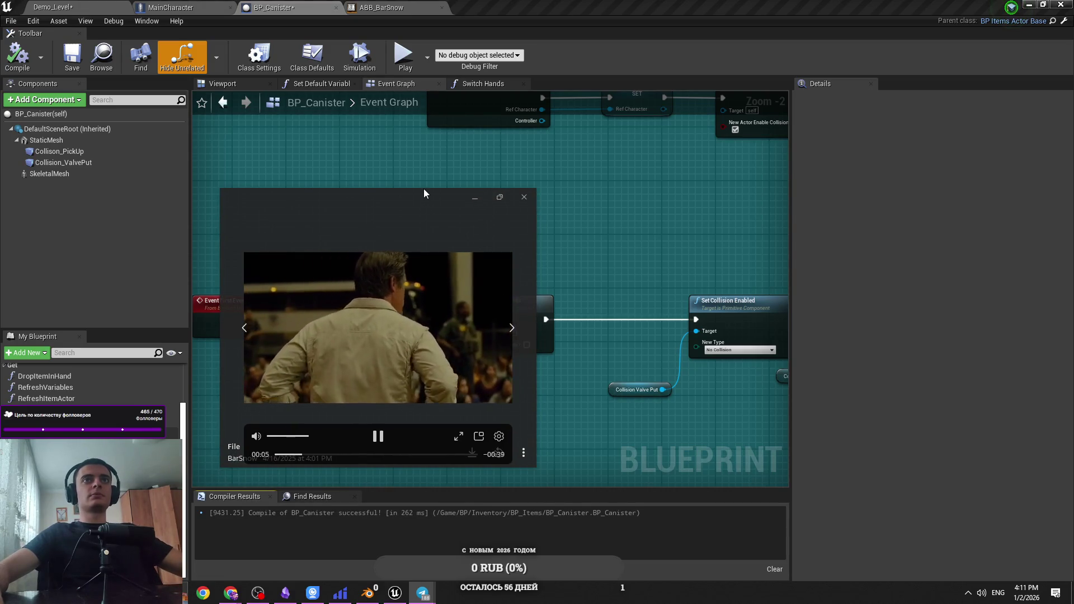
left_click(290, 437)
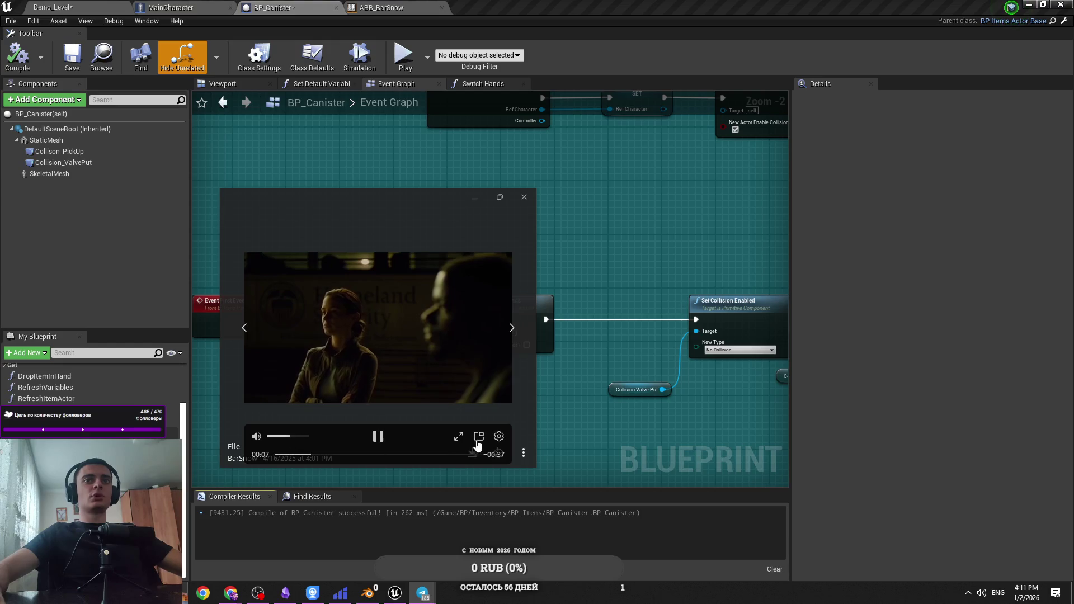
left_click(457, 437)
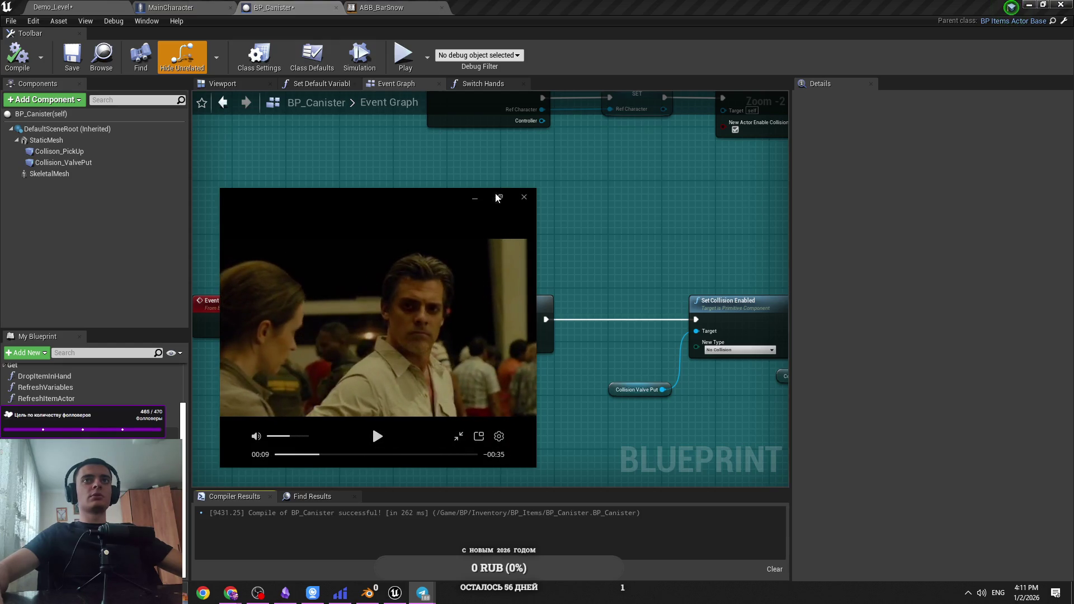
left_click(476, 197)
mouse_move(429, 598)
left_click(480, 532)
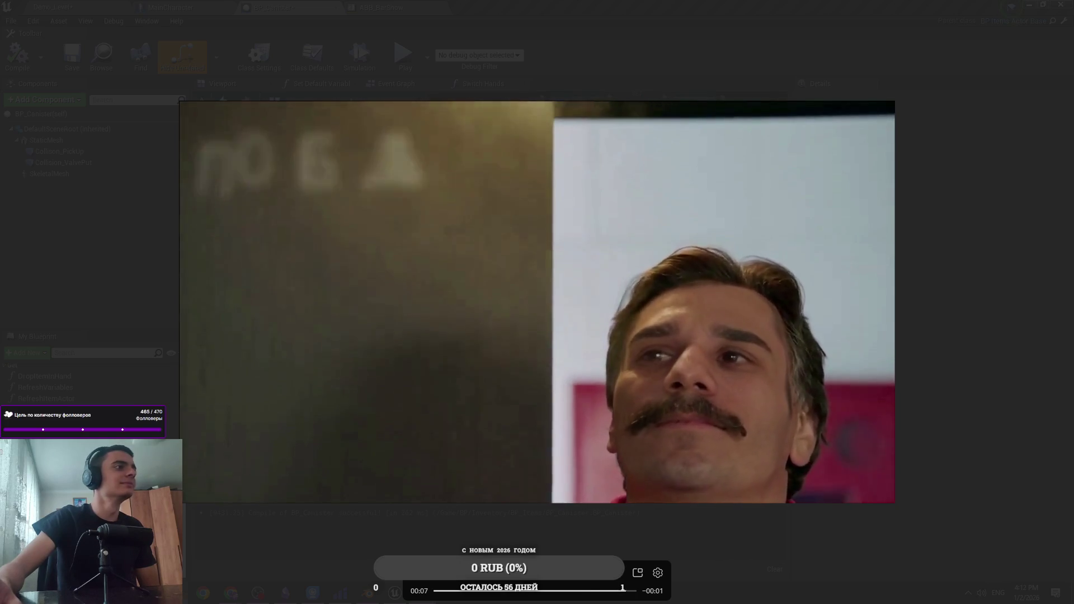
Skip ahead through the next three videos in the Telegram viewer, briefly checking a context menu
key("Right")
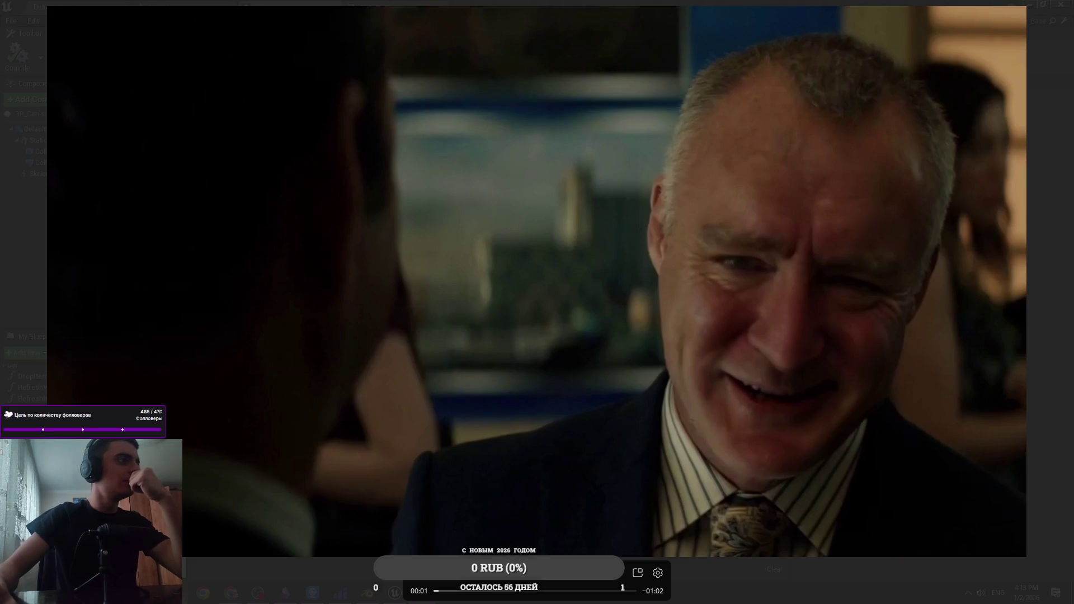
key("Right")
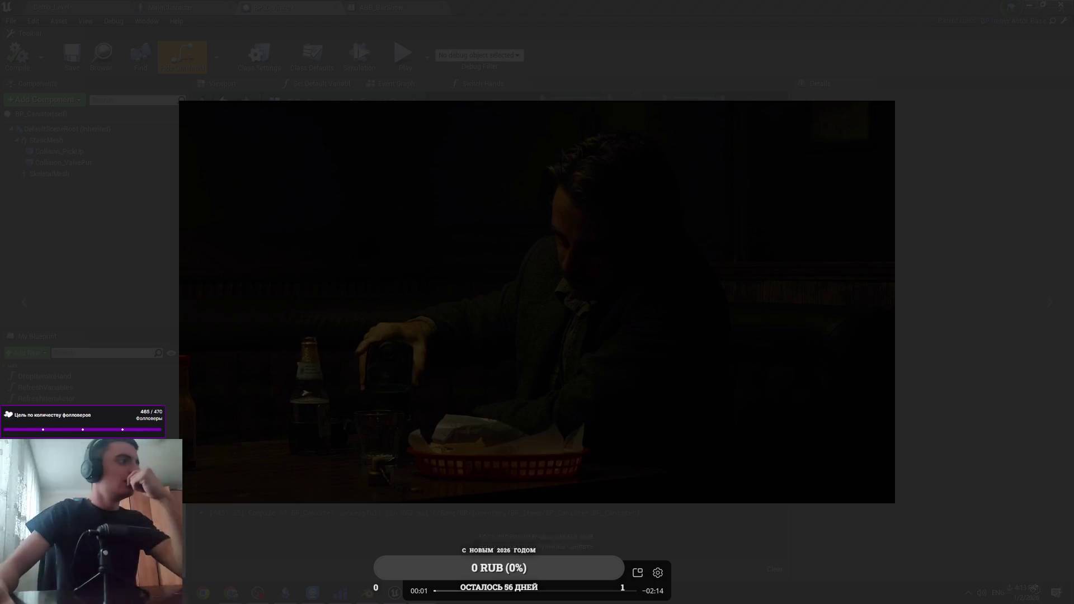
right_click(564, 421)
key("Escape")
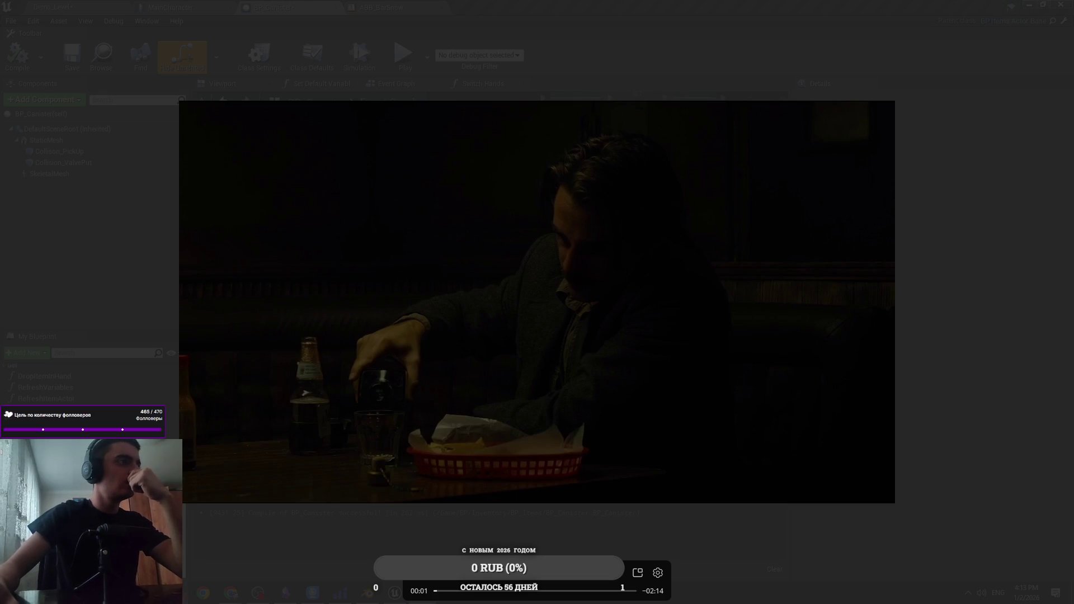
key("Right")
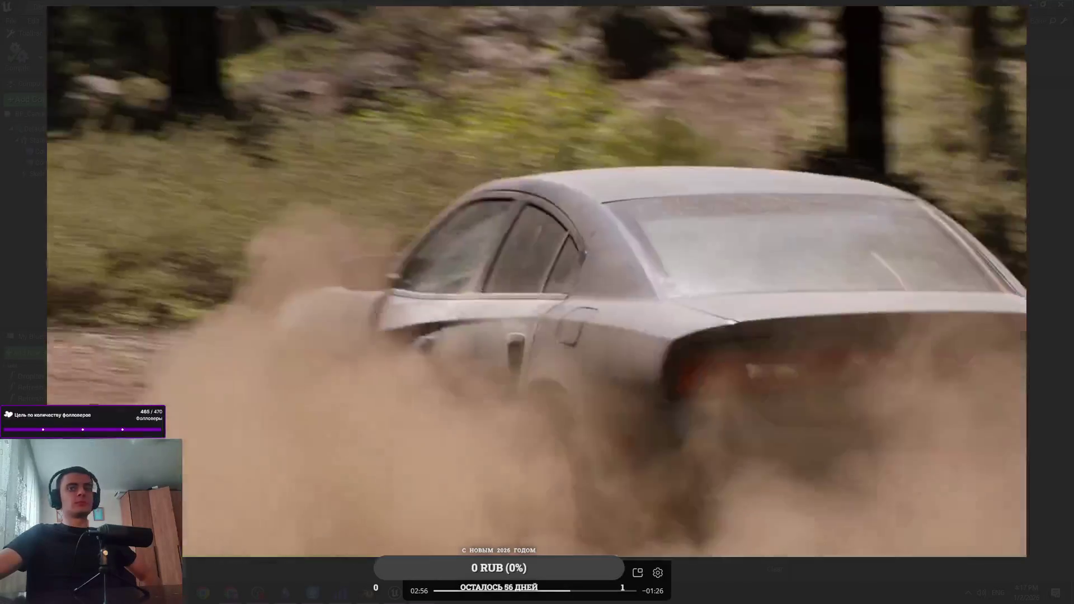
Move on to the next video and start it playing in Media Player
key("Right")
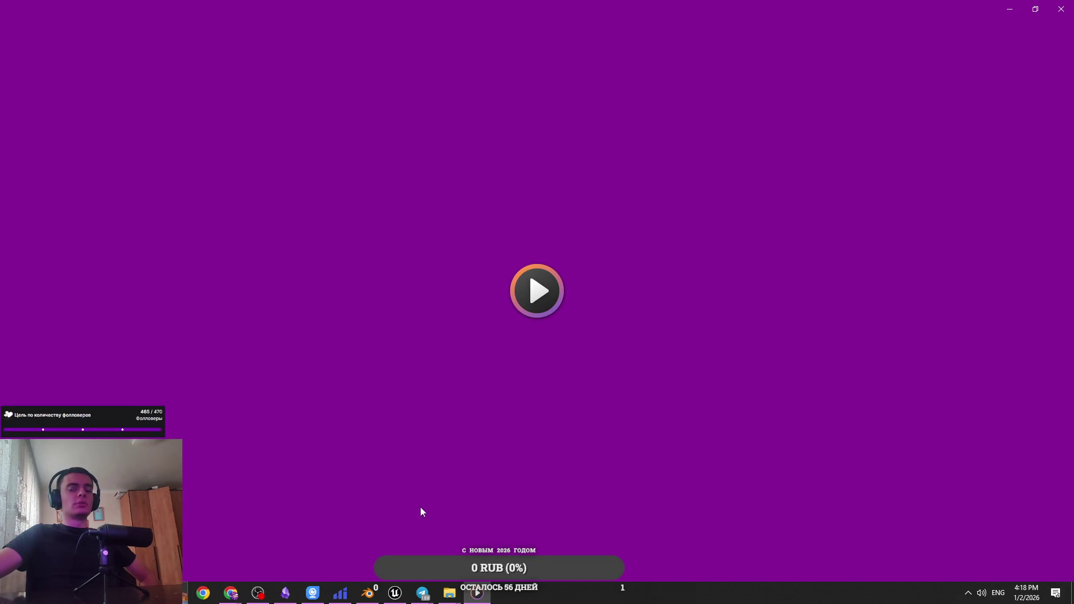
left_click(503, 415)
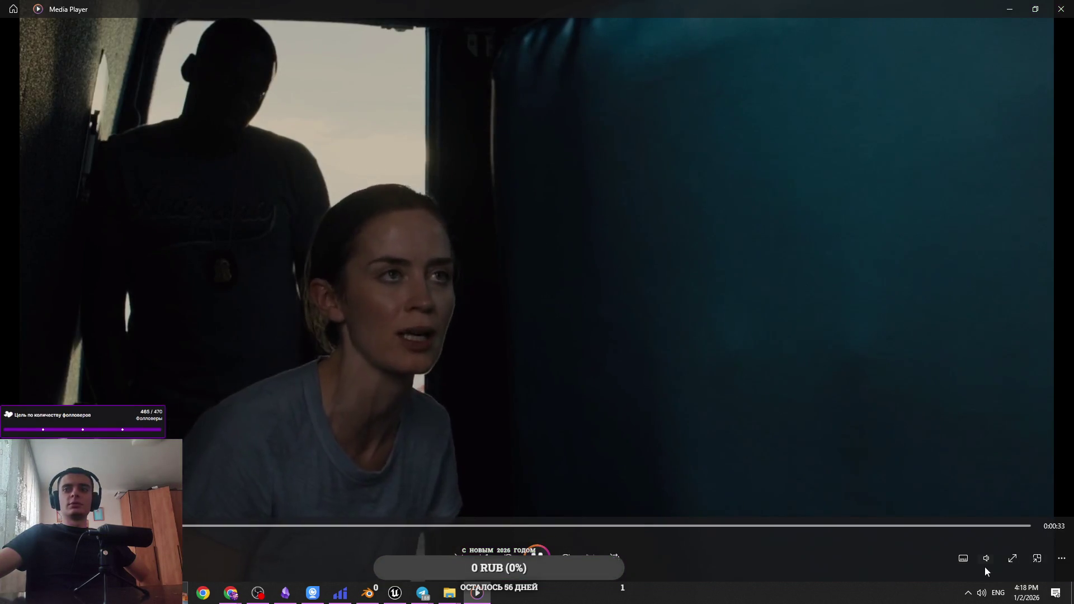
Lower the Media Player volume to 35, then close the photo viewer to return to Unreal
left_click(987, 559)
left_click_drag(993, 531, 978, 530)
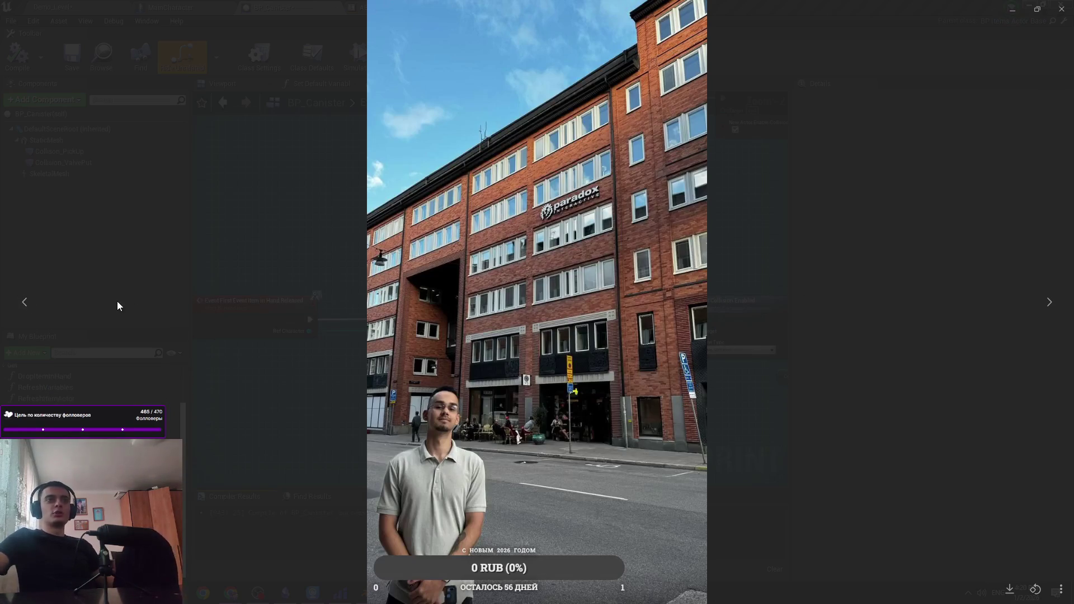
left_click(316, 367)
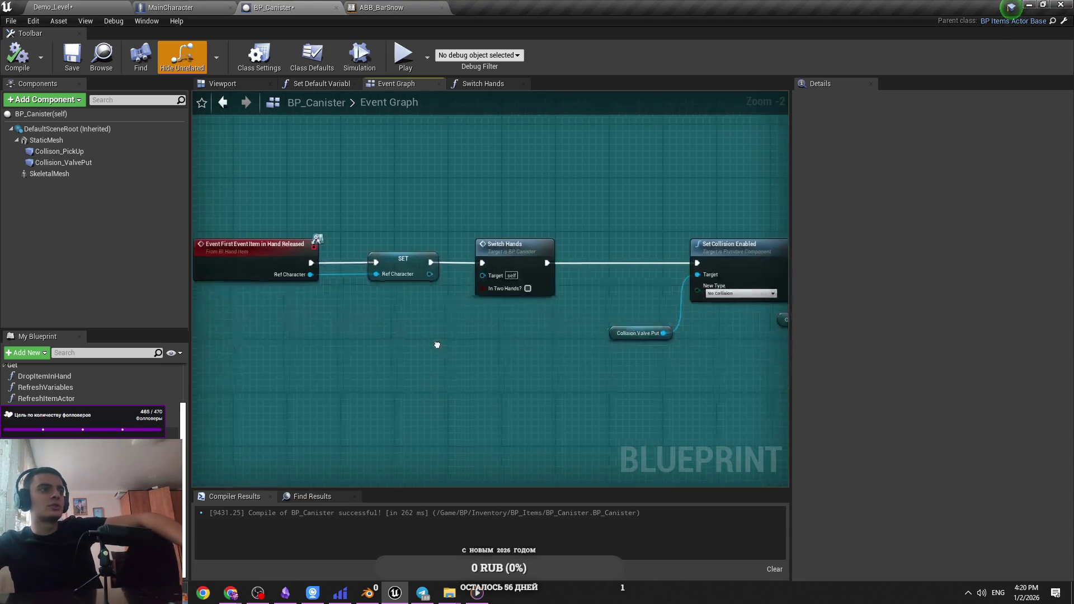
Shift the hand-released event, SET and Switch Hands nodes right, nudging Switch Hands down slightly
scroll(437, 343, "down", 1)
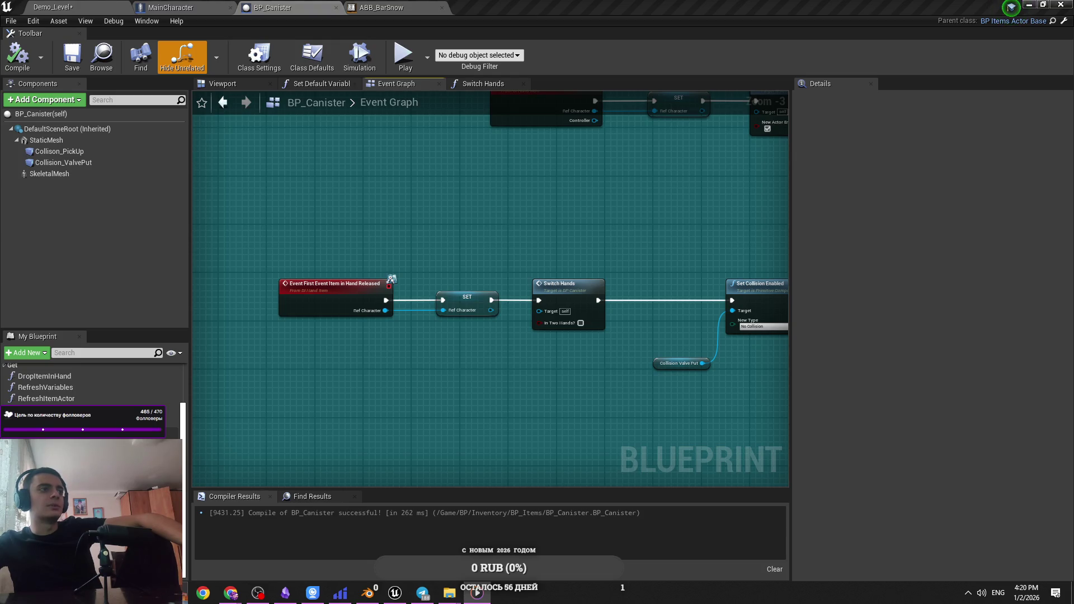
mouse_move(305, 364)
left_mouse_down()
mouse_move(409, 414)
mouse_move(377, 370)
mouse_move(388, 340)
mouse_move(303, 347)
left_mouse_up()
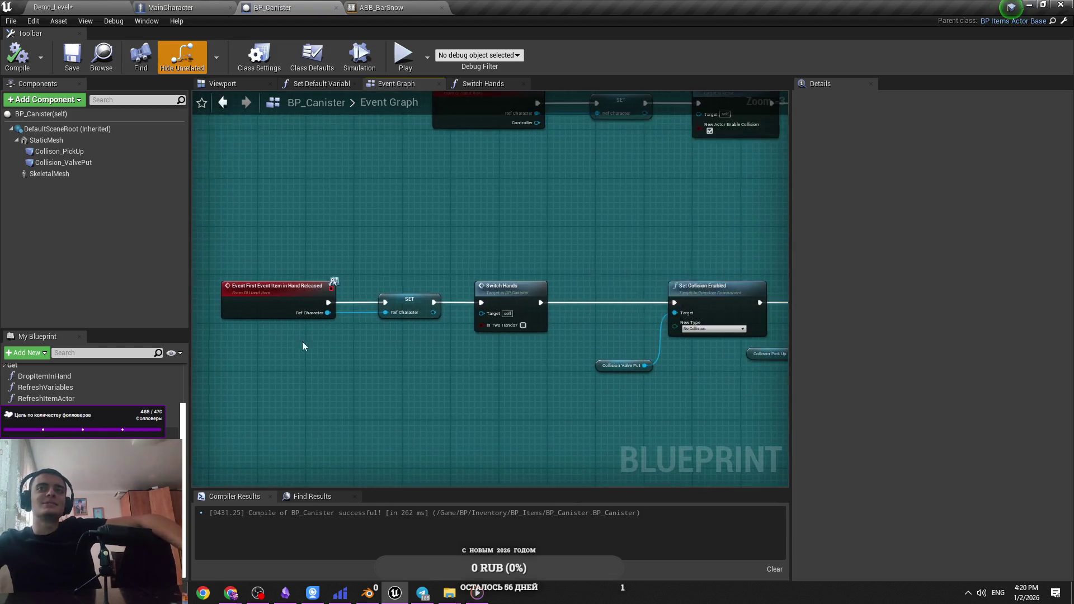
left_click(476, 323)
scroll(485, 296, "down", 4)
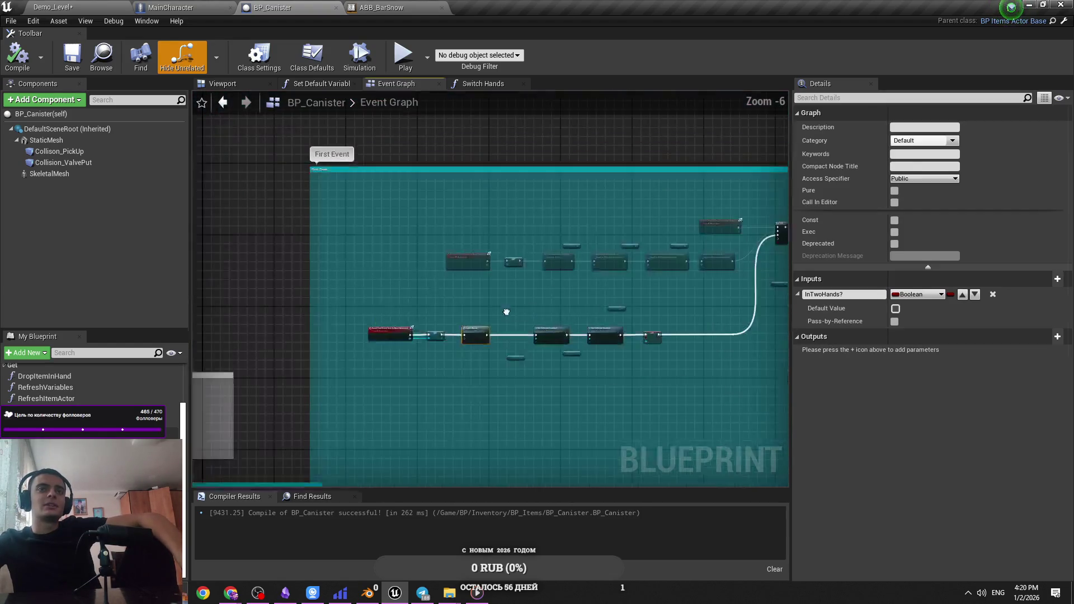
scroll(484, 295, "up", 5)
left_click_drag(489, 323, 416, 360)
left_click_drag(244, 436, 370, 435)
left_click(465, 369)
left_click_drag(476, 347, 485, 361)
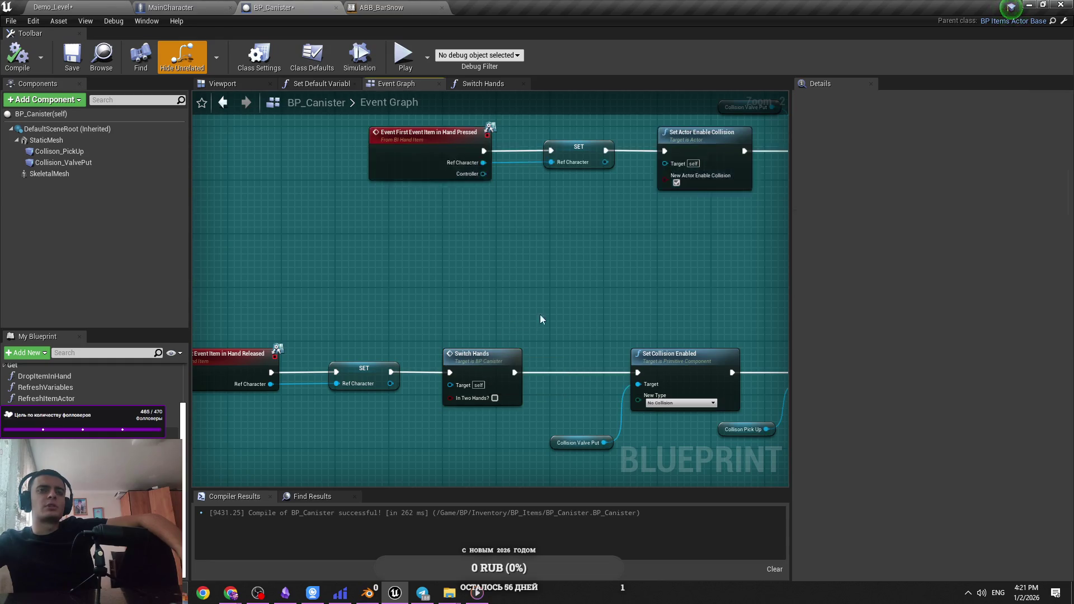
Pan to the Event Tick line trace and the SET, Branch and Canister Fuel nodes
scroll(570, 309, "down", 2)
mouse_move(382, 341)
left_mouse_down()
mouse_move(459, 348)
mouse_move(517, 277)
mouse_move(602, 324)
left_mouse_up()
scroll(603, 325, "up", 2)
mouse_move(499, 358)
left_mouse_down()
mouse_move(538, 349)
mouse_move(635, 375)
left_mouse_up()
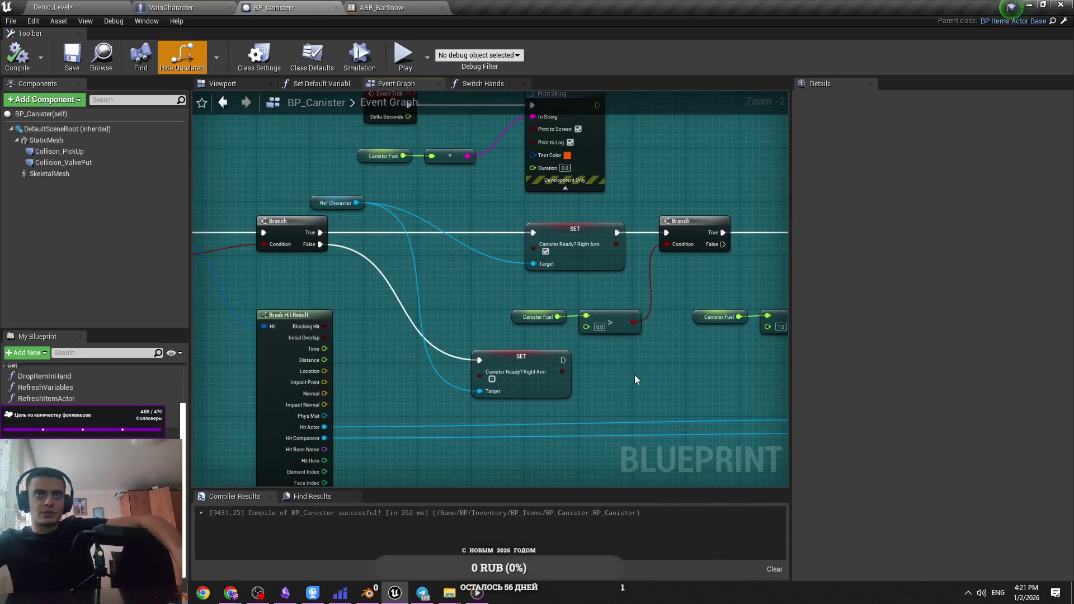
Paste a Switch Hands node after the SET node and save BP_Canister
key("ctrl+v")
mouse_move(693, 411)
left_mouse_down()
mouse_move(674, 385)
mouse_move(633, 365)
left_mouse_up()
left_click_drag(536, 373, 536, 386)
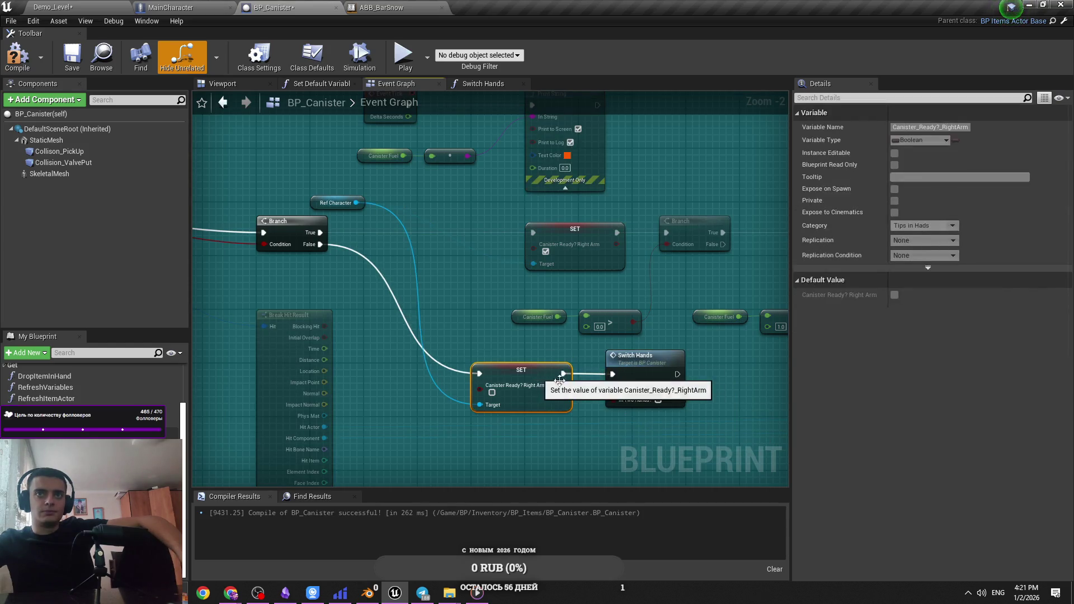
left_click(687, 401)
key("ctrl+s")
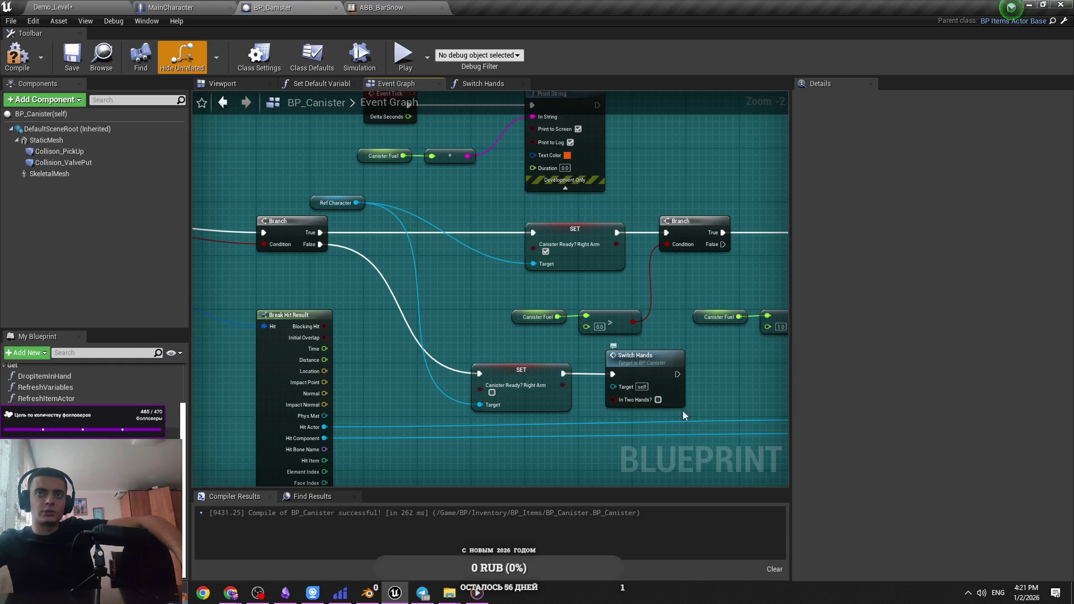
Wire a second Switch Hands node to the upper Branch's True output and save
left_click(672, 403)
left_click_drag(724, 367, 613, 288)
left_click(619, 209)
key("ctrl+v")
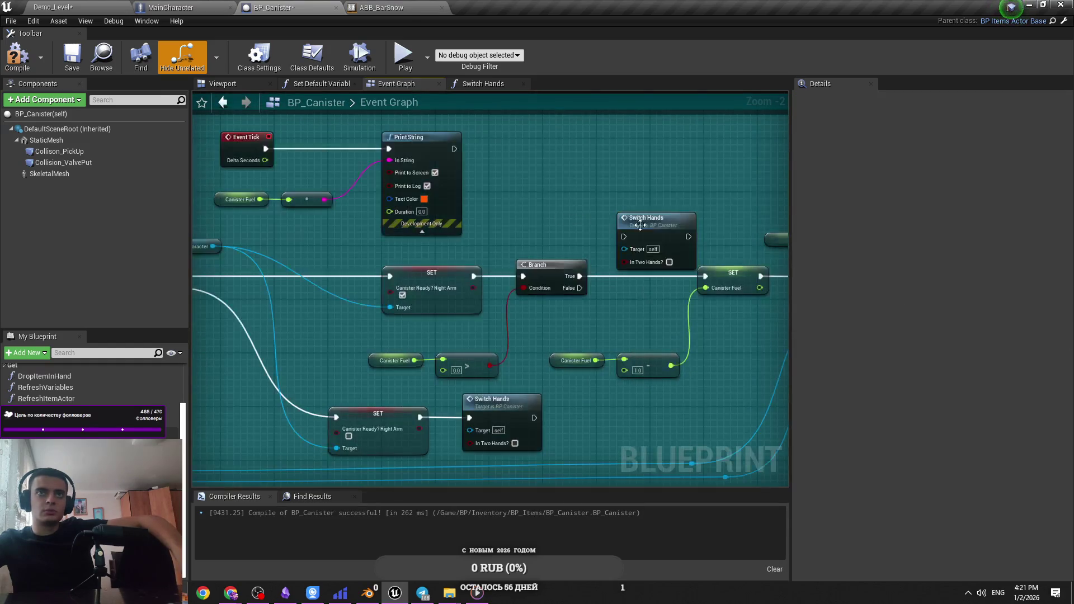
mouse_move(608, 234)
left_mouse_down()
mouse_move(734, 228)
mouse_move(566, 318)
mouse_move(438, 277)
mouse_move(346, 292)
mouse_move(303, 270)
left_mouse_up()
mouse_move(445, 294)
left_mouse_down()
mouse_move(594, 281)
mouse_move(595, 252)
left_mouse_up()
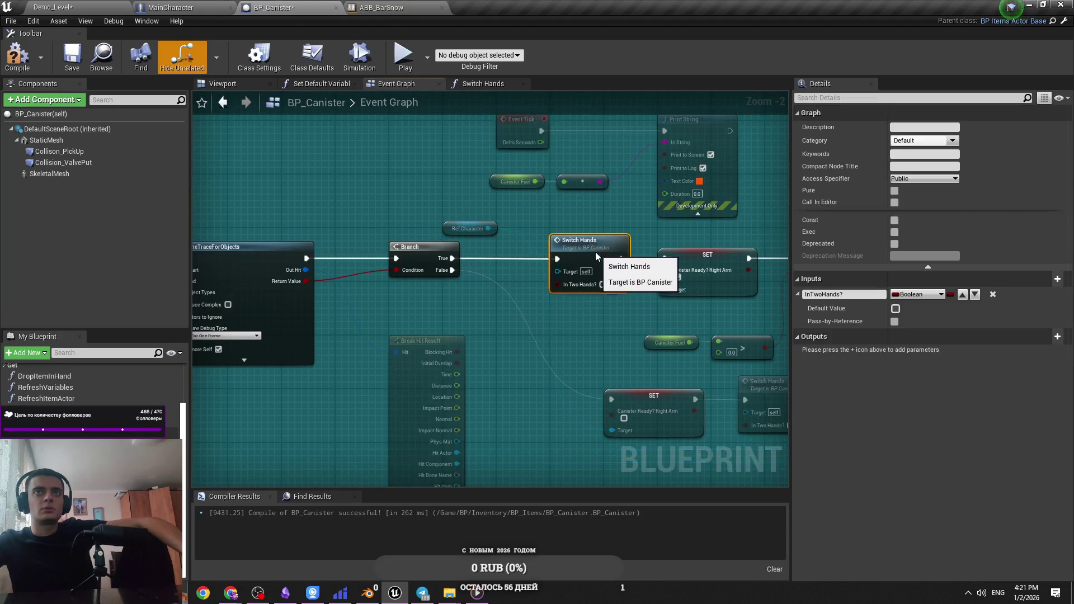
left_click(548, 294)
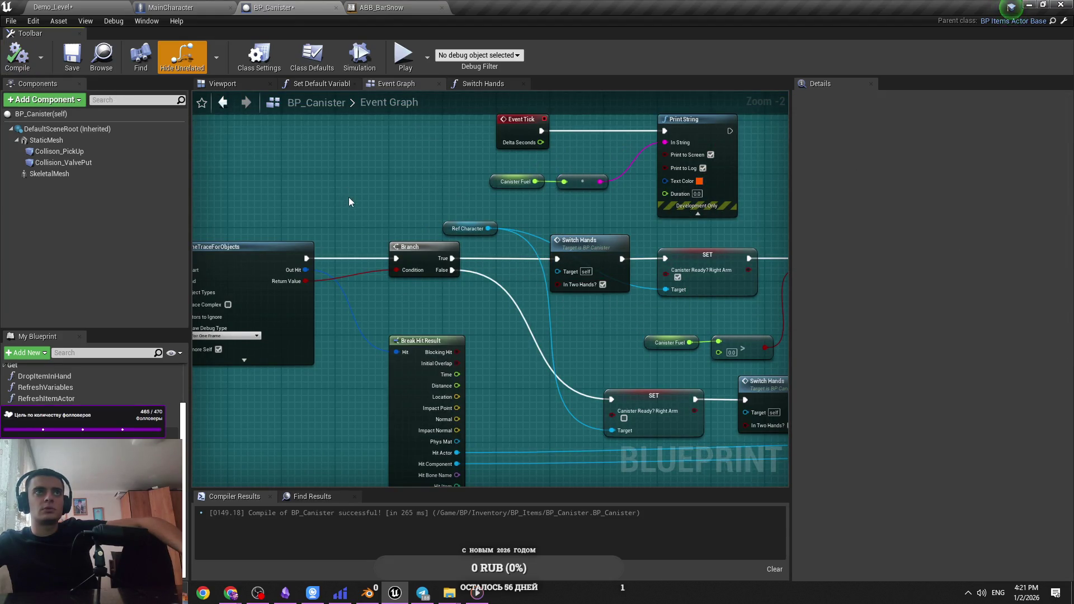
key("ctrl+s")
Add reroute points on the Ref Character wire and return to Demo_Level
left_click(493, 229)
double_click(544, 233)
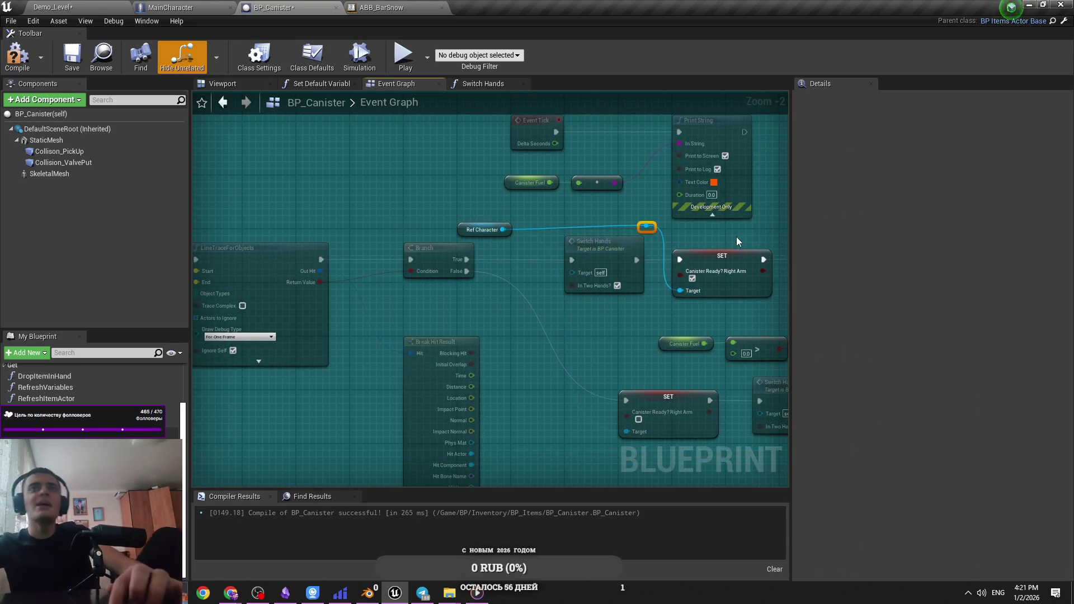
left_click(53, 7)
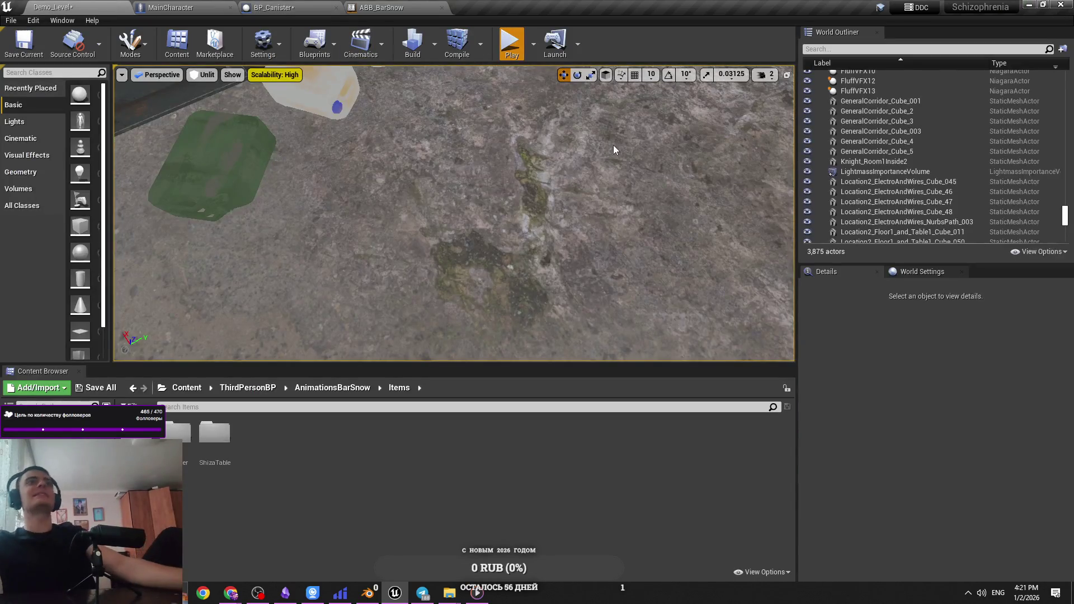
Play the level, pick up the green canister and drop it on the floor
key("alt+p")
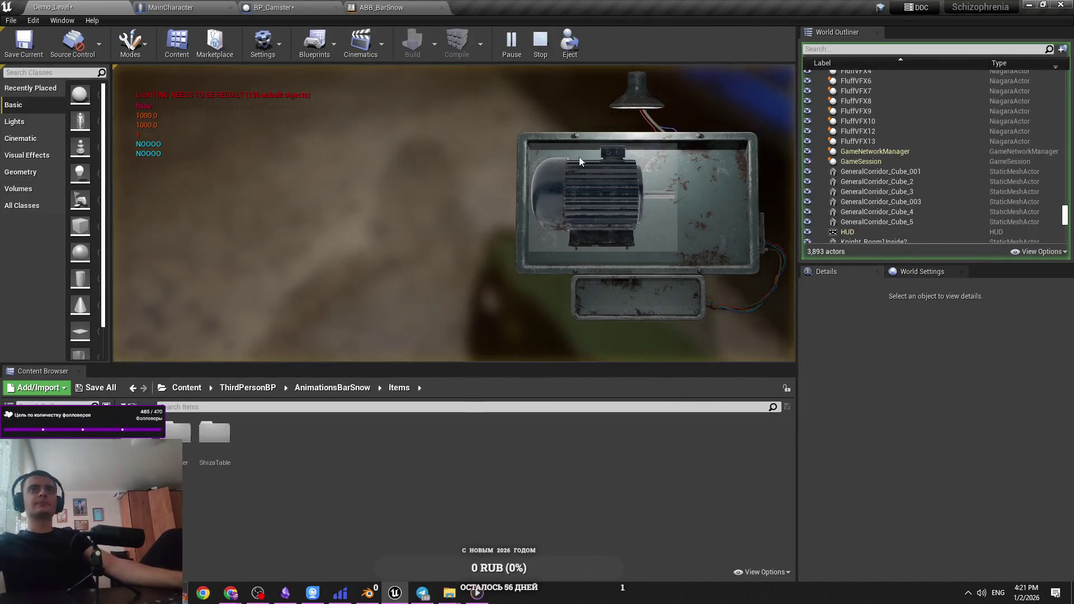
key("e")
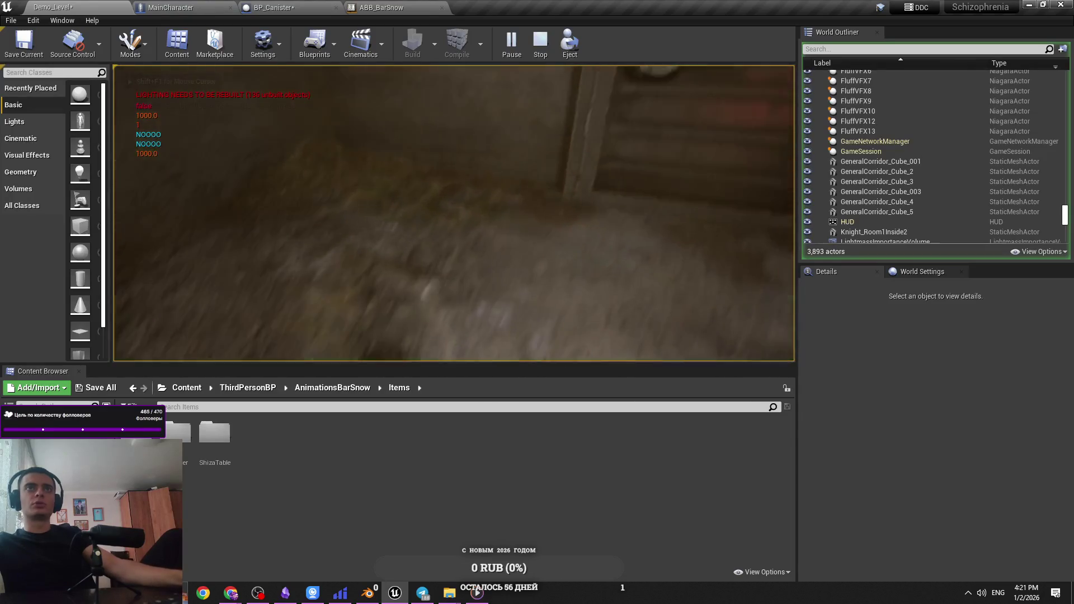
key("e")
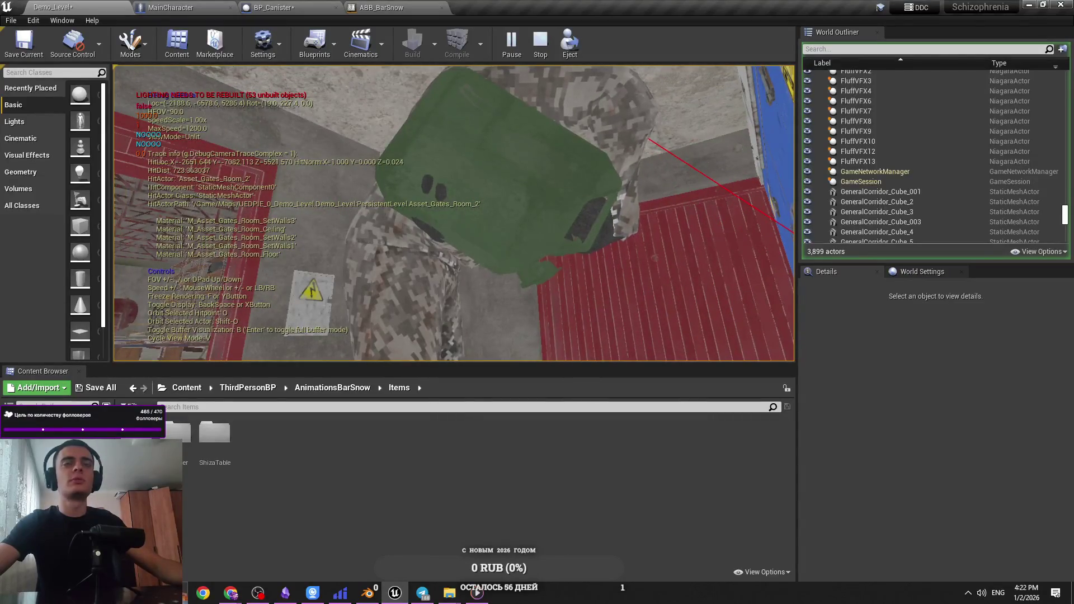
Inspect the character with the debug camera, then end the play session
key("alt+Tab")
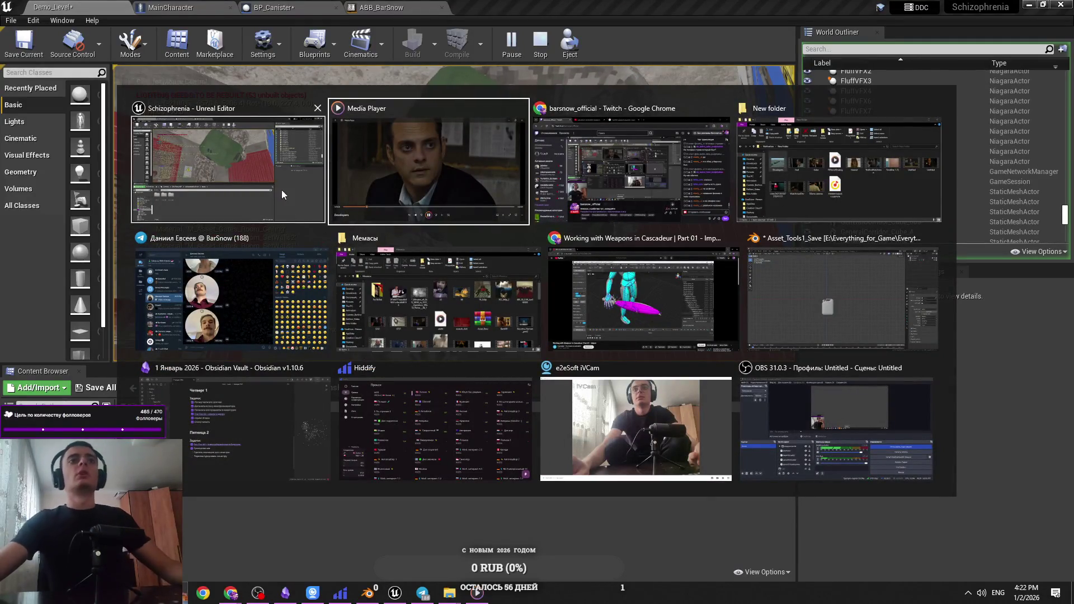
left_click(216, 161)
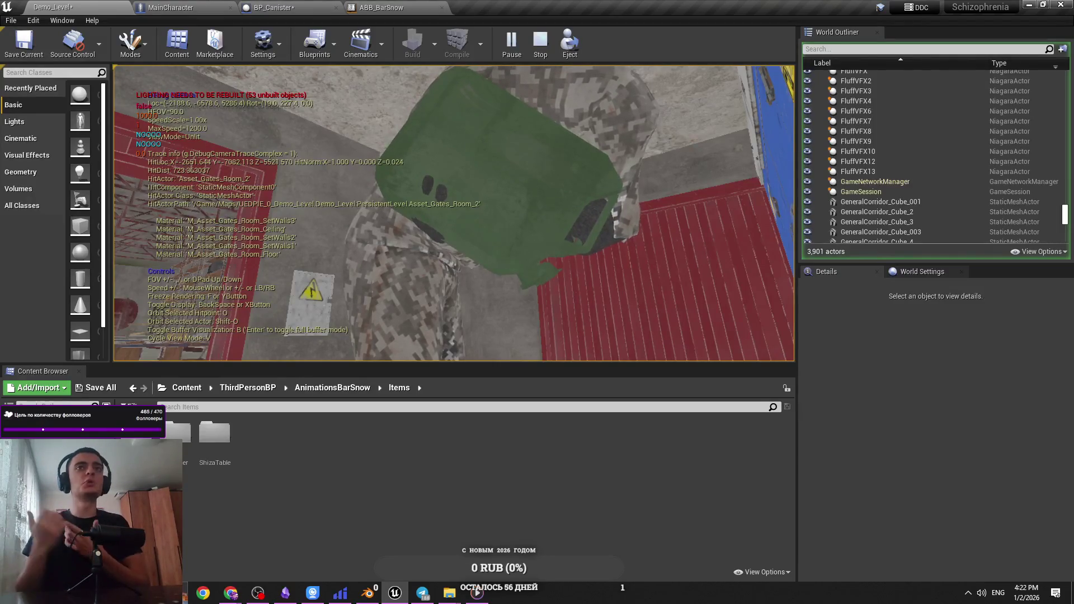
left_click(454, 214)
mouse_move(454, 213)
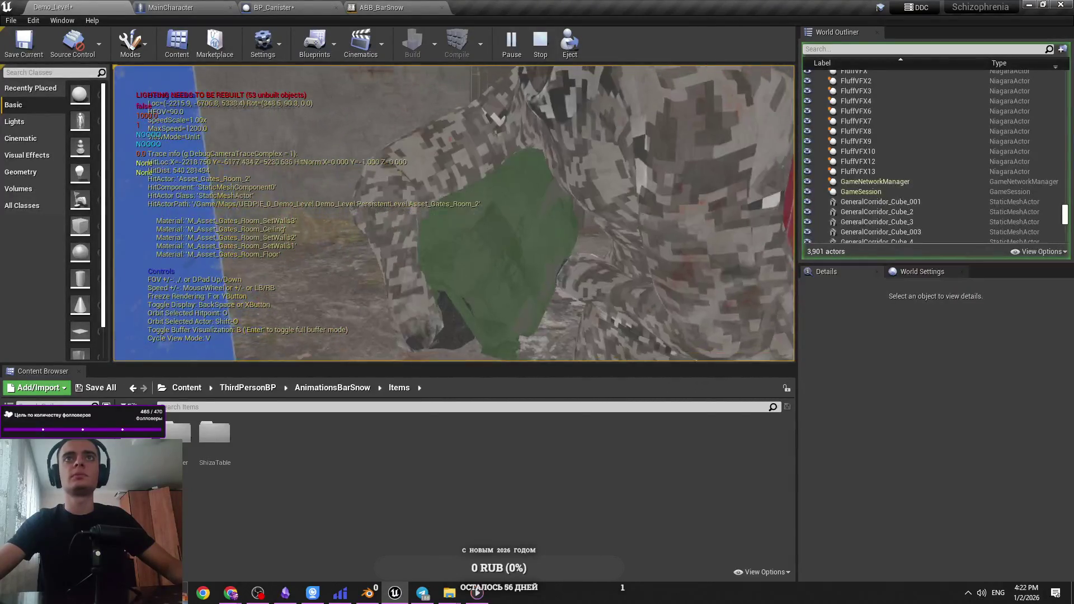
left_click(453, 213)
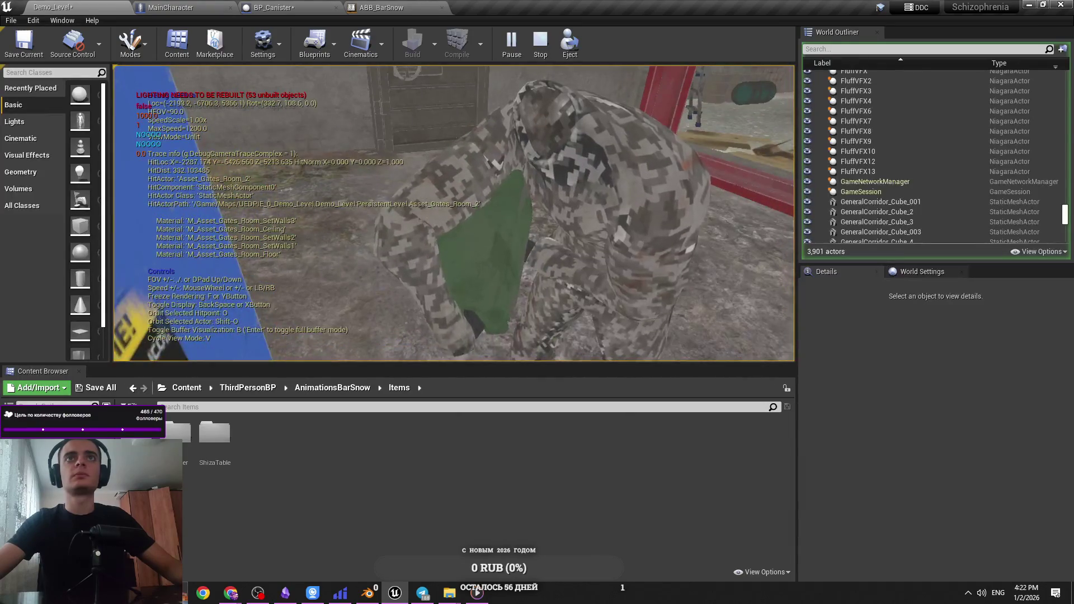
mouse_move(453, 213)
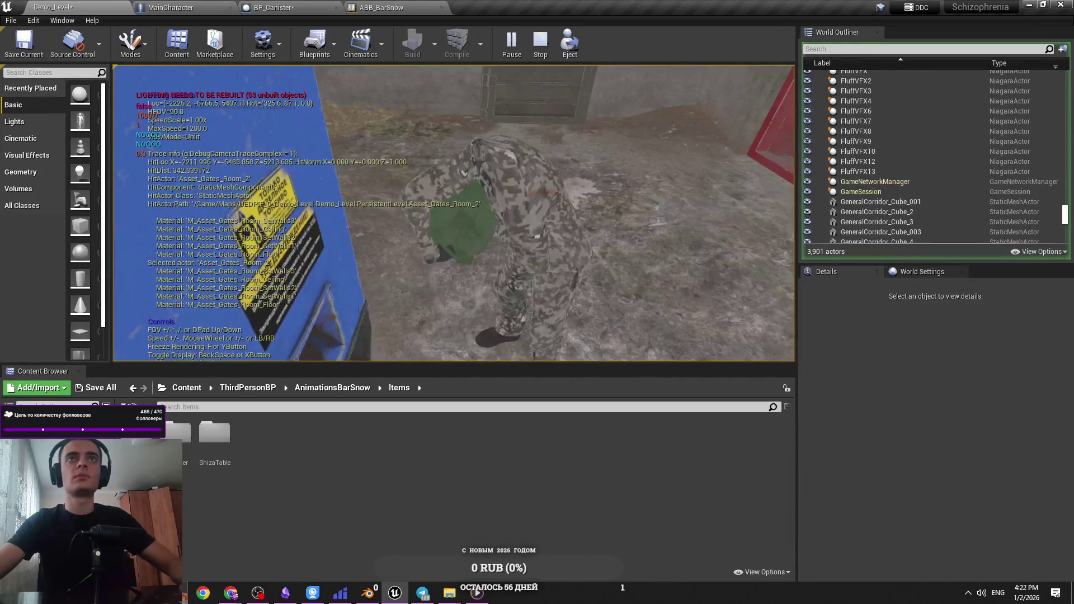
key("semicolon")
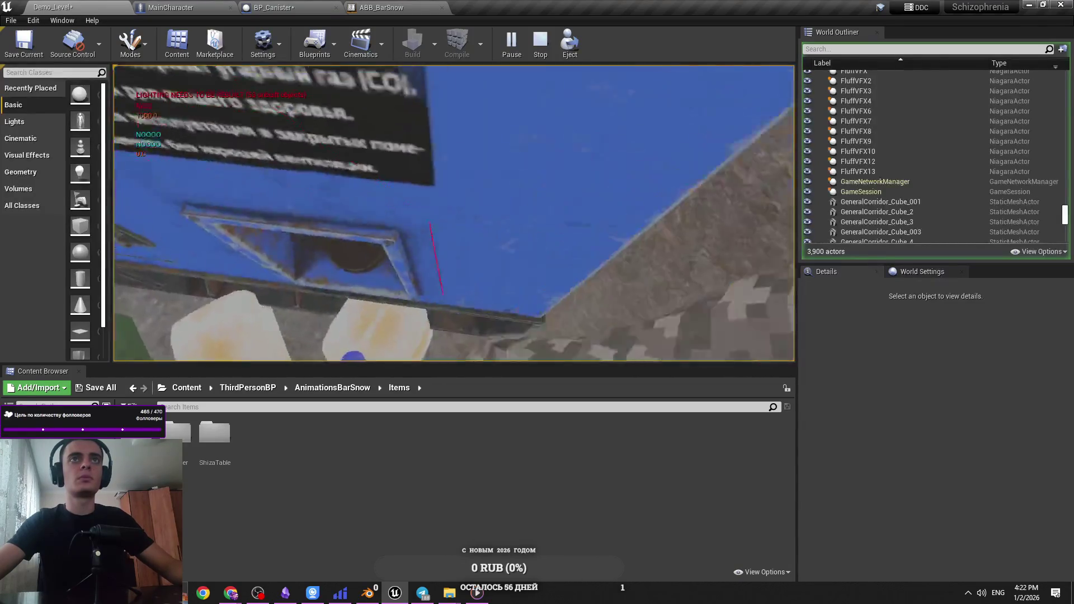
key("Escape")
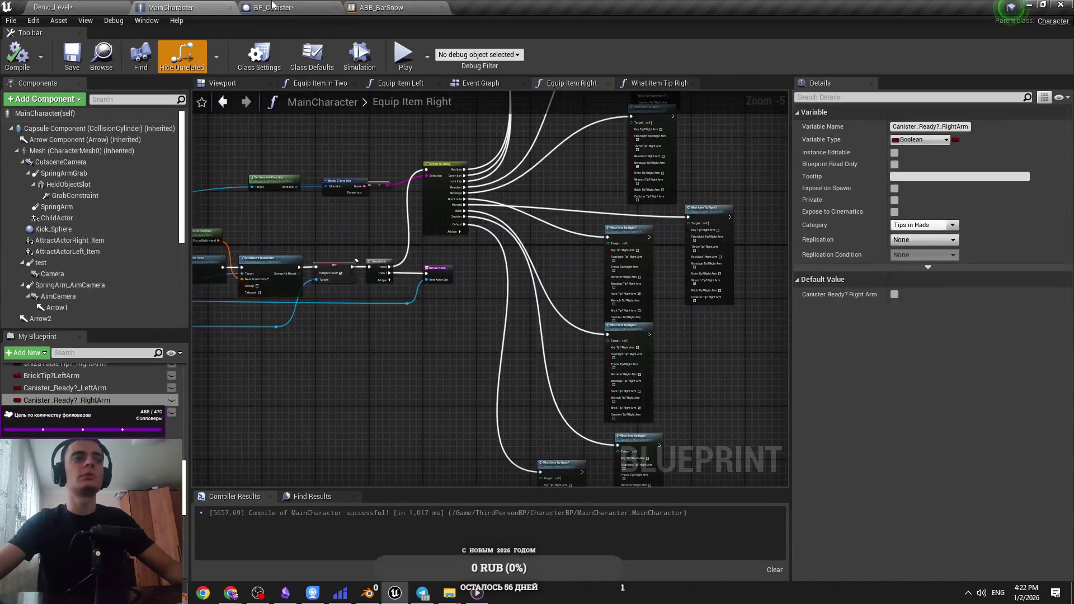
Zoom into BP_Canister's Event Tick area and save the Blueprint
left_click(280, 7)
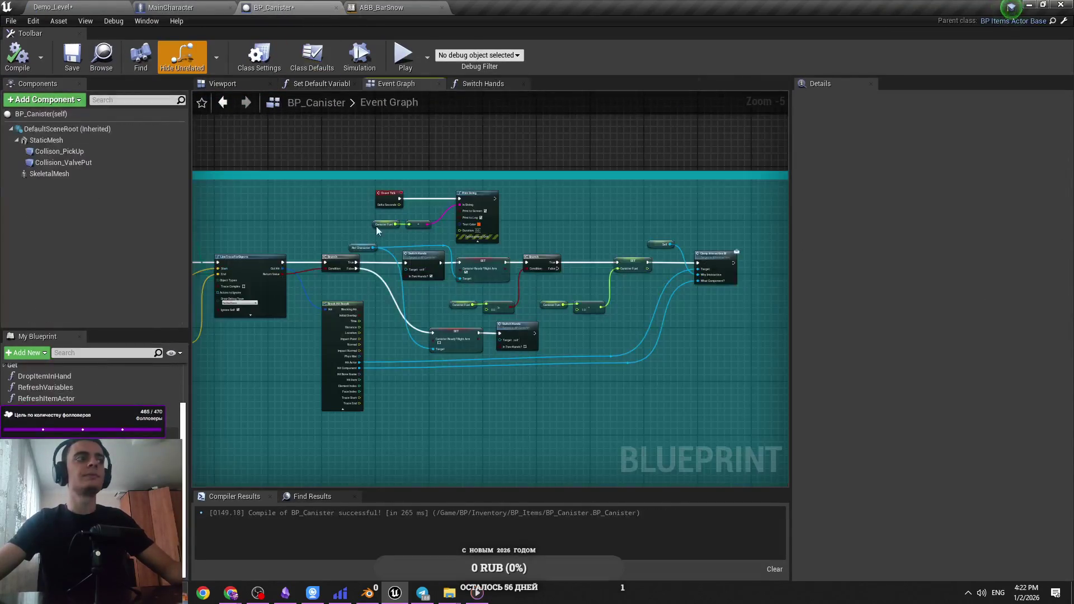
scroll(518, 213, "up", 2)
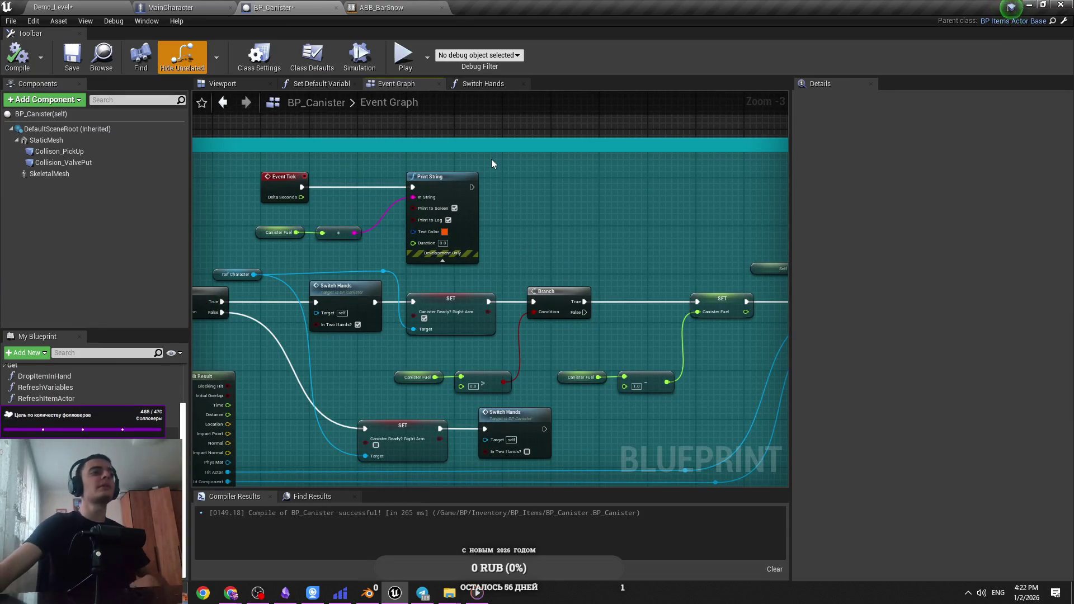
scroll(572, 183, "up", 1)
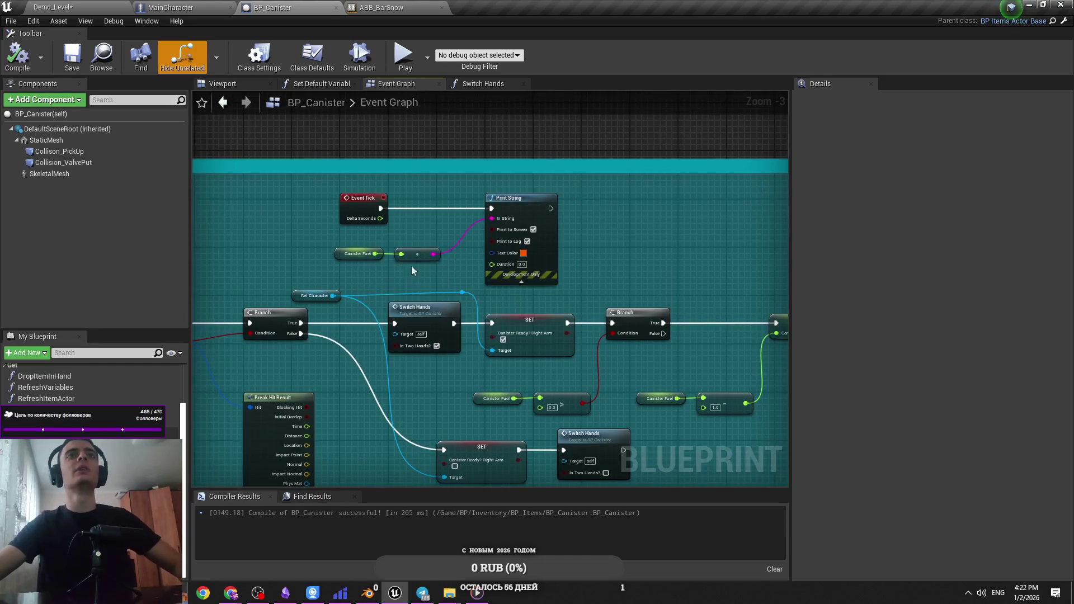
scroll(455, 258, "up", 2)
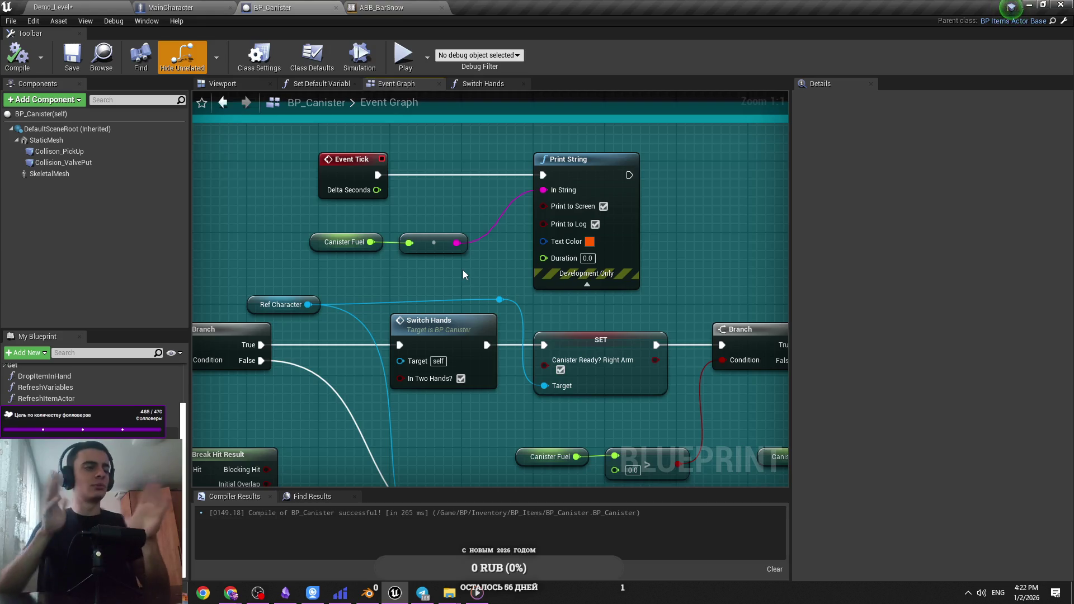
left_click_drag(492, 274, 512, 274)
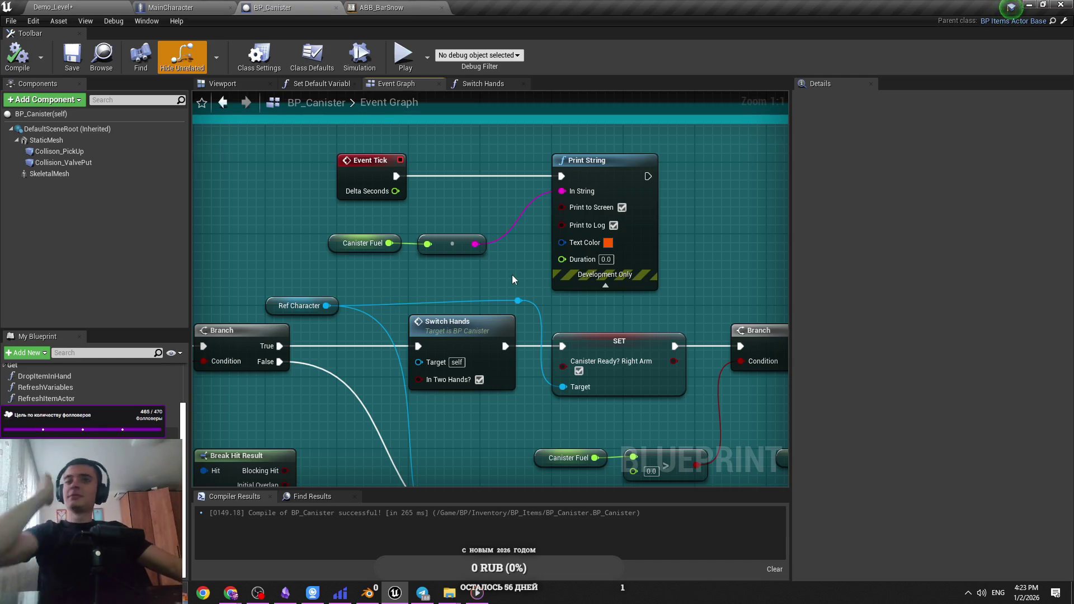
key("ctrl+s")
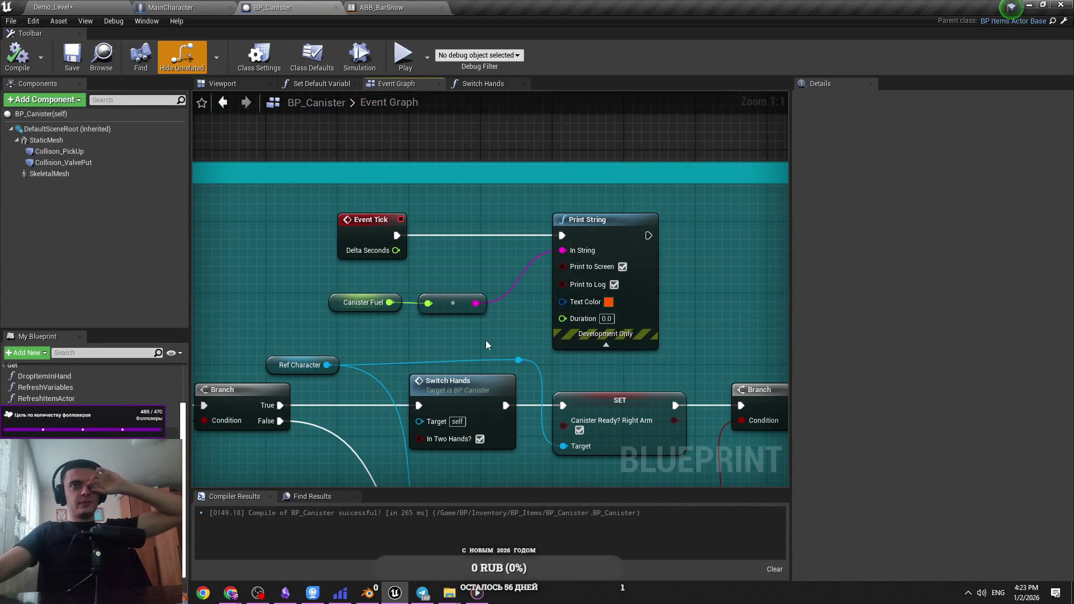
Select the Canister Fuel node, then bring the Telegram chat window onto the screen
left_click(336, 302)
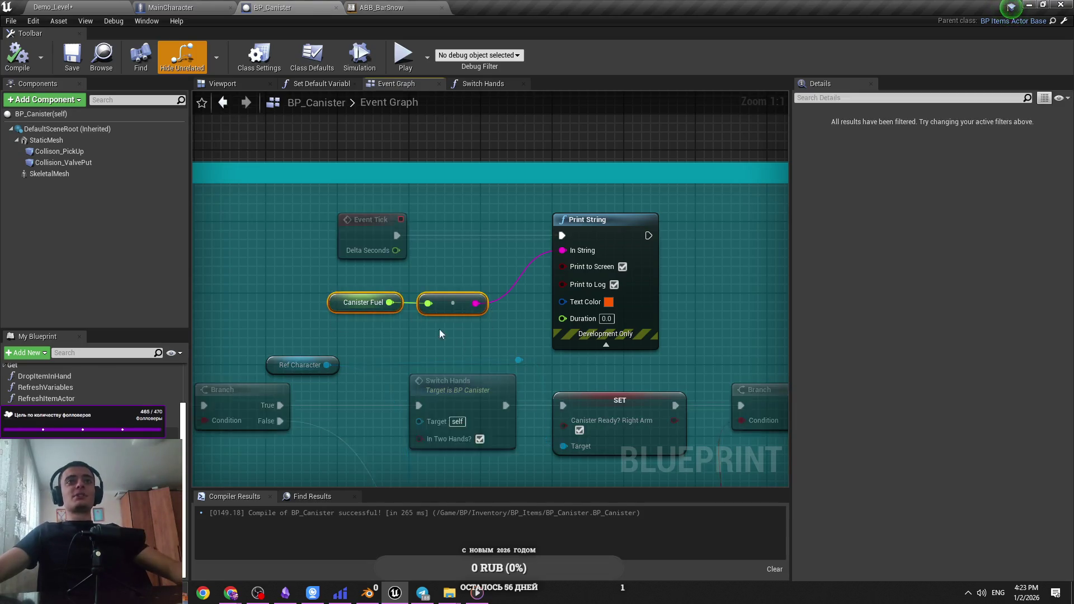
left_click(465, 335)
mouse_move(488, 595)
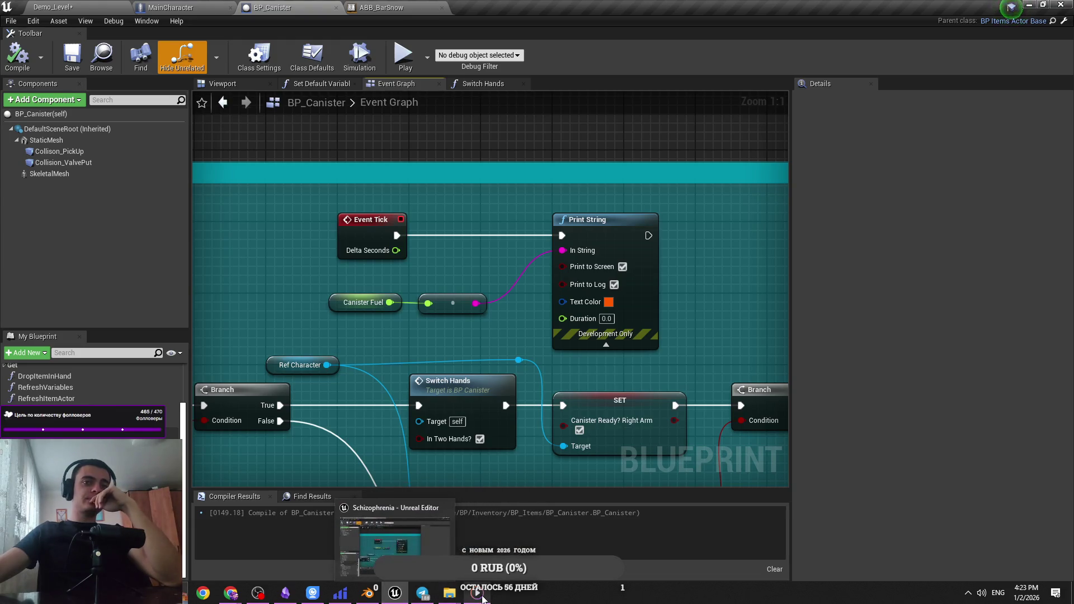
left_click(482, 595)
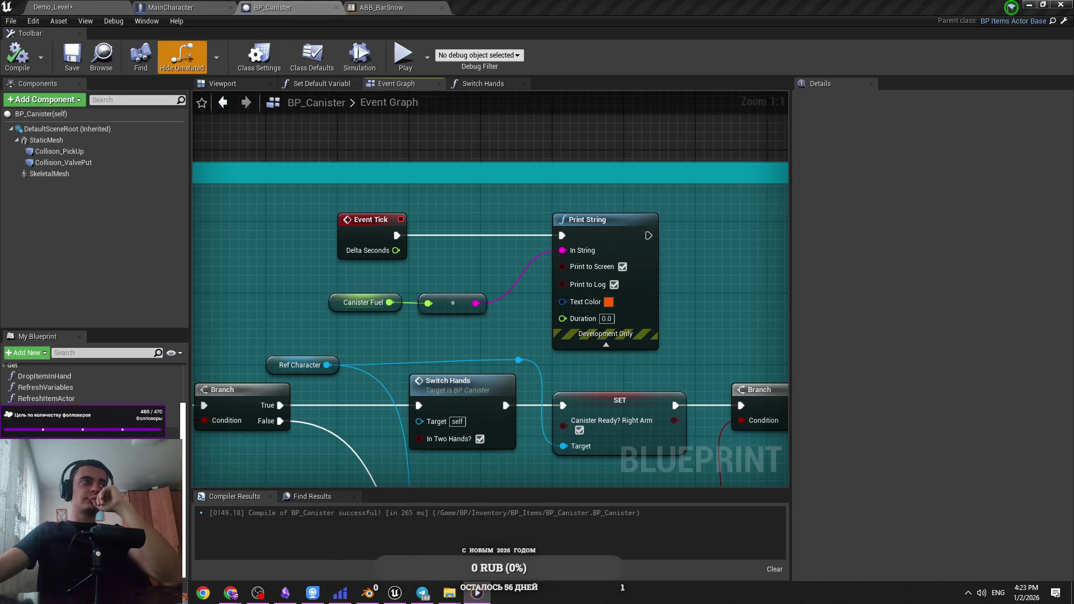
left_click(306, 520)
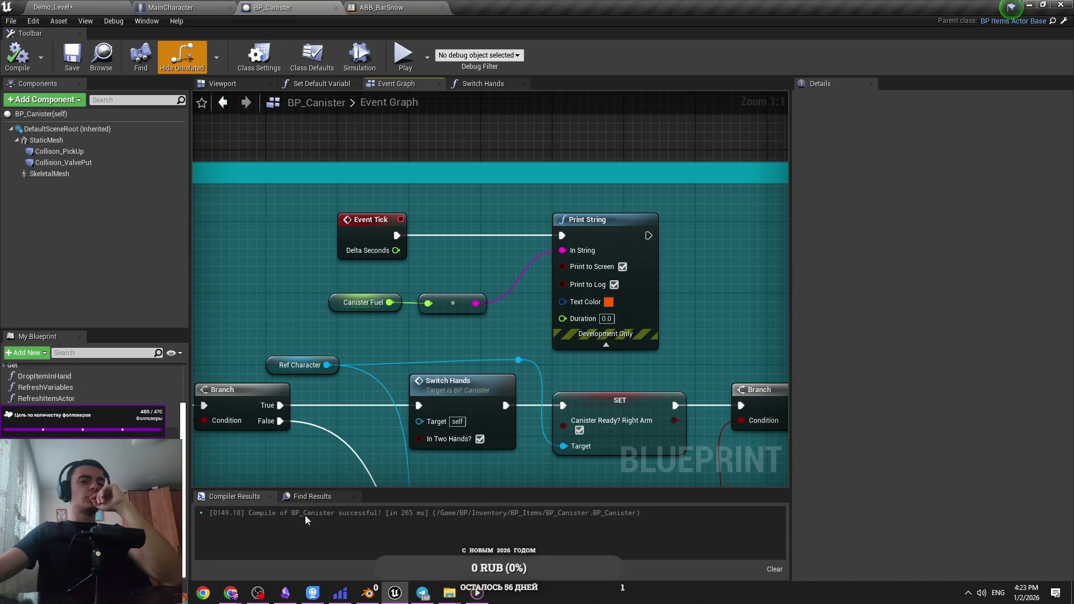
left_click(424, 595)
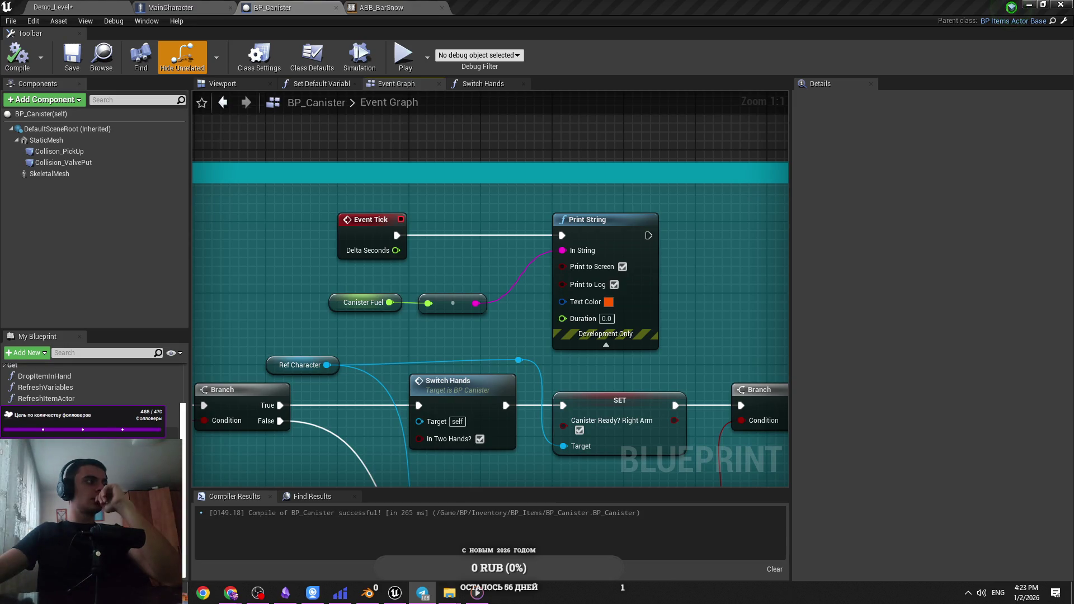
mouse_move(0, 201)
left_mouse_down()
mouse_move(265, 278)
mouse_move(157, 269)
mouse_move(102, 286)
left_mouse_up()
Position the Telegram window and scroll through the chat's video messages
scroll(223, 420, "up", 2)
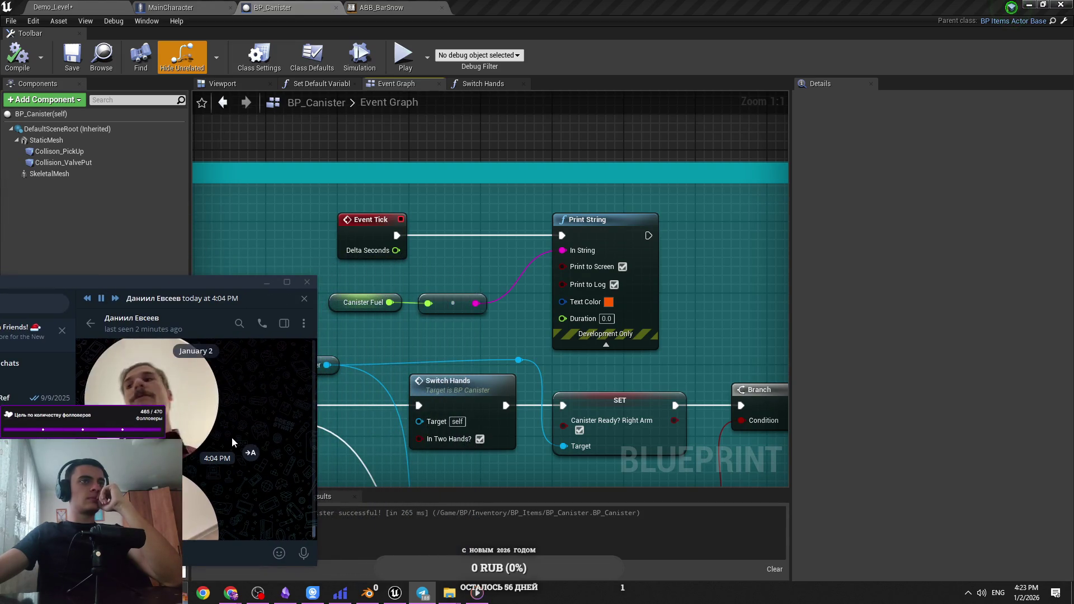
mouse_move(171, 285)
left_mouse_down()
mouse_move(203, 292)
mouse_move(281, 268)
left_mouse_up()
scroll(374, 425, "up", 2)
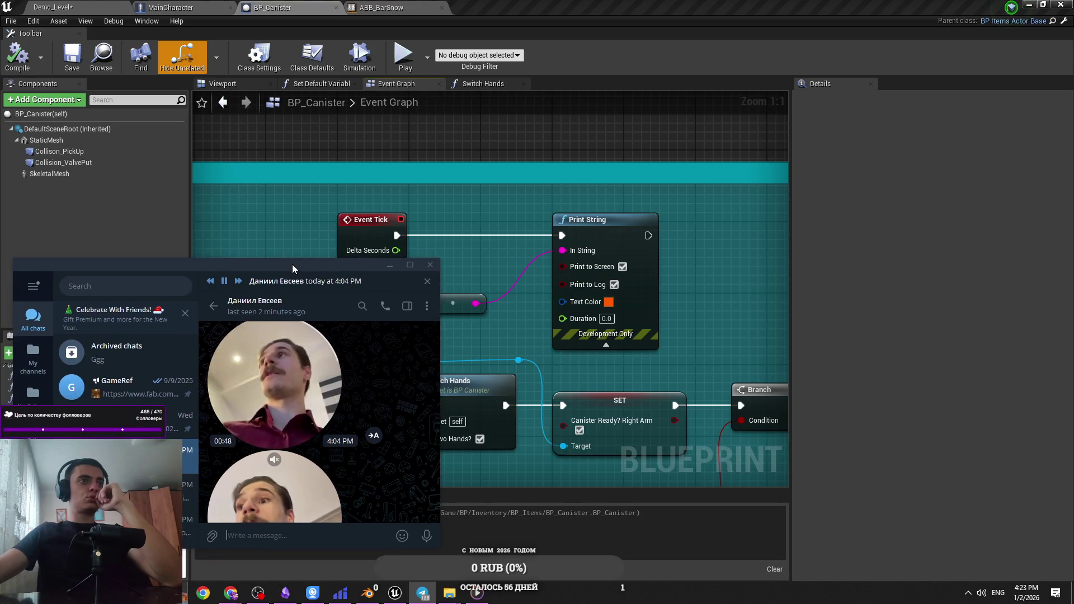
scroll(381, 429, "down", 1)
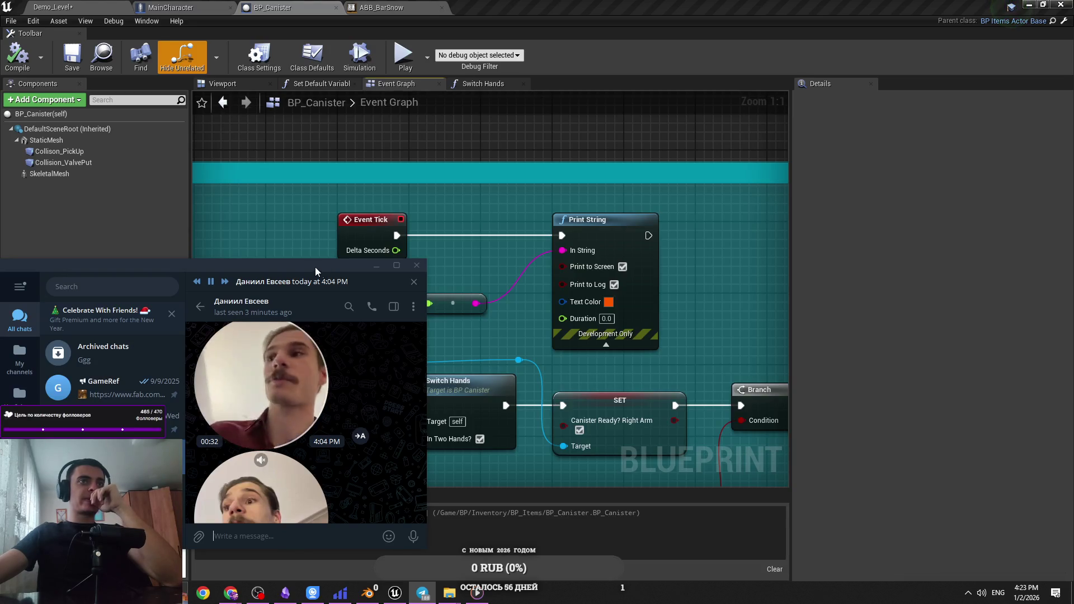
mouse_move(180, 264)
left_mouse_down()
mouse_move(196, 264)
mouse_move(175, 264)
left_mouse_up()
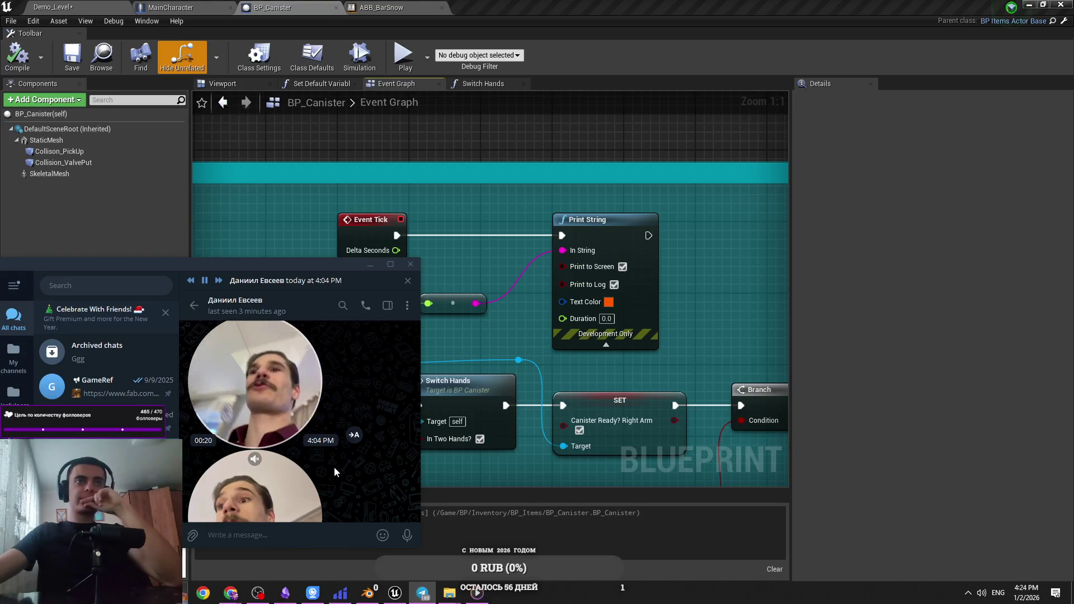
scroll(335, 470, "up", 3)
scroll(343, 473, "down", 2)
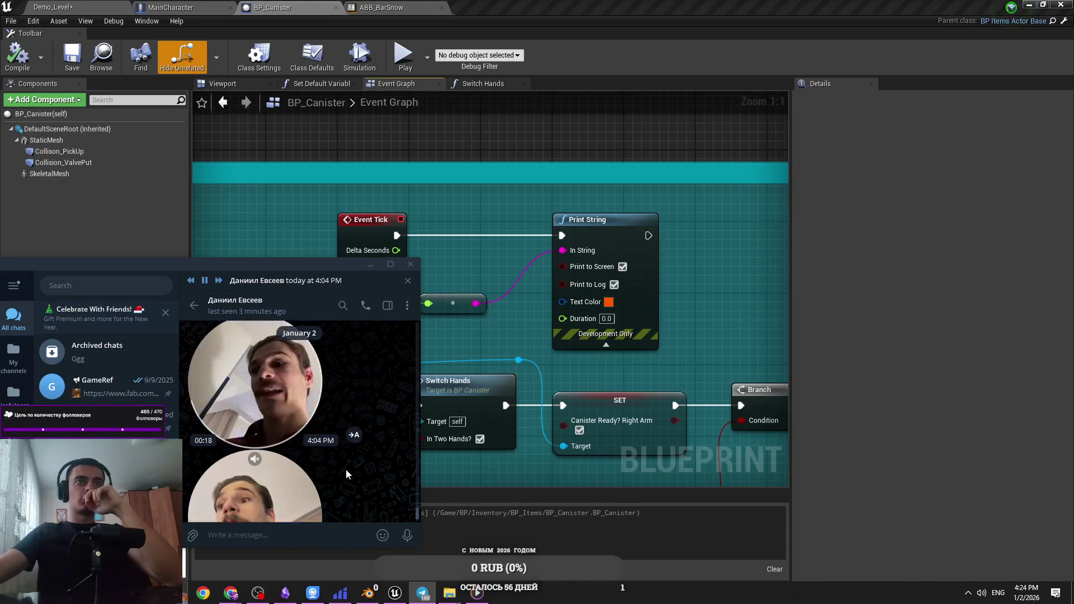
scroll(341, 470, "down", 1)
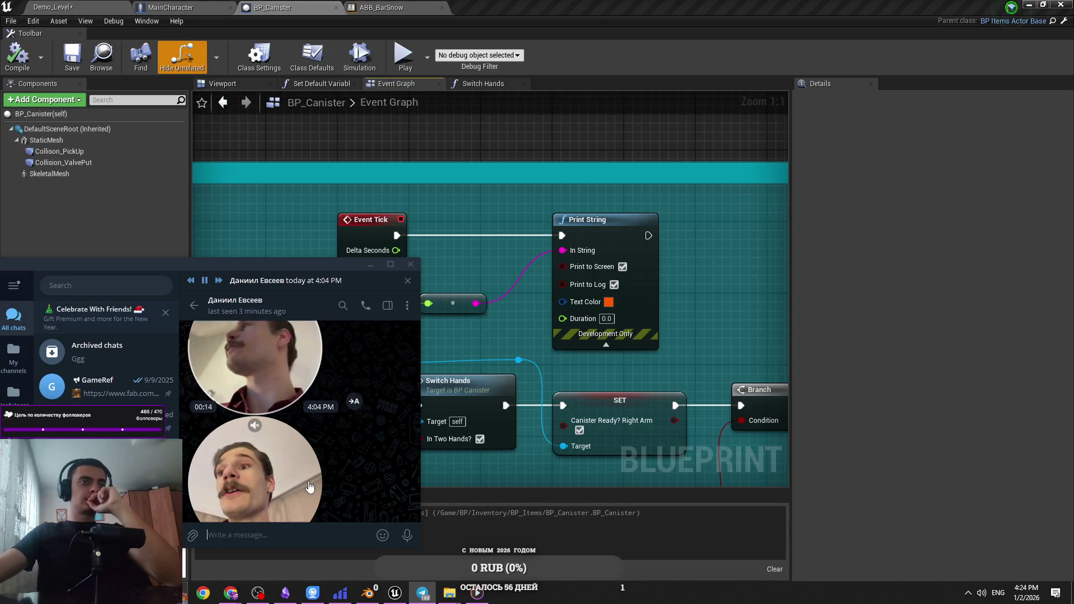
scroll(310, 487, "up", 1)
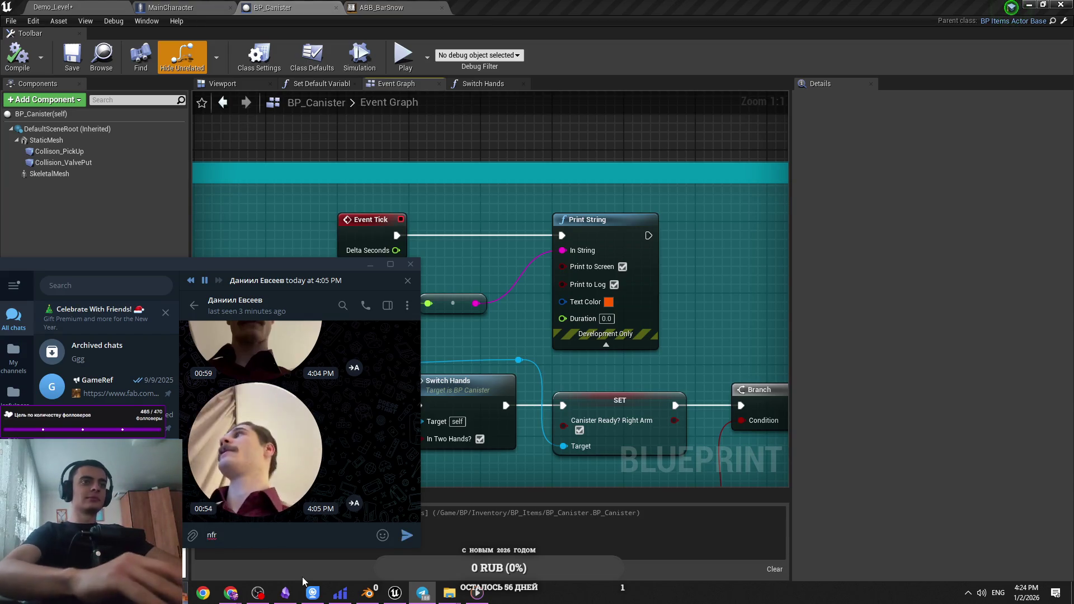
Switch to the Russian layout and send the reply 'так это твой фанат'
type("nfr")
key("BackSpace")
key("BackSpace")
key("BackSpace")
key("alt+shift")
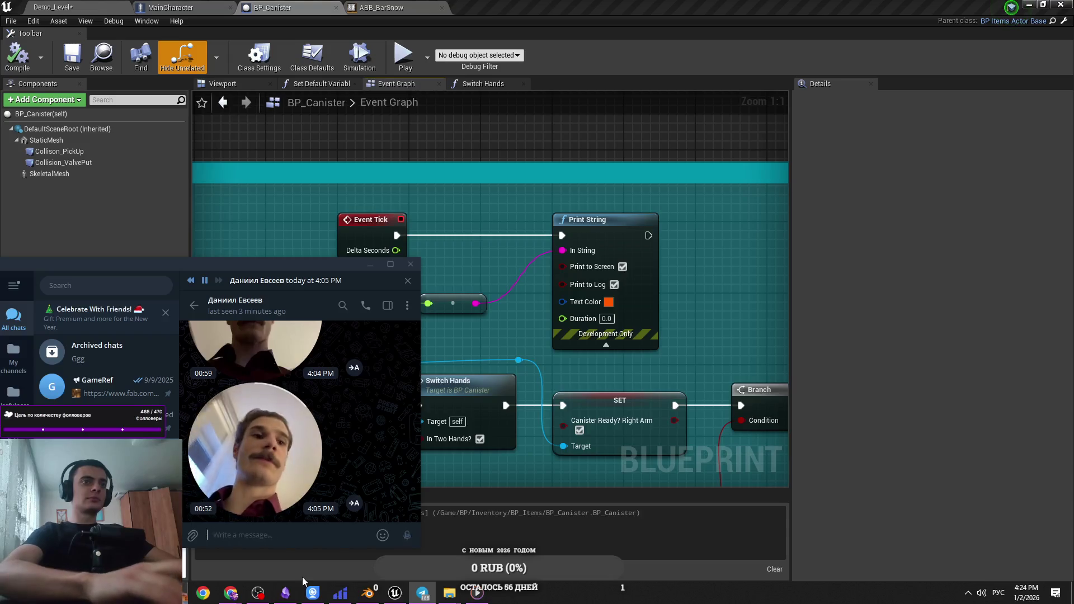
type("так это твой фанат")
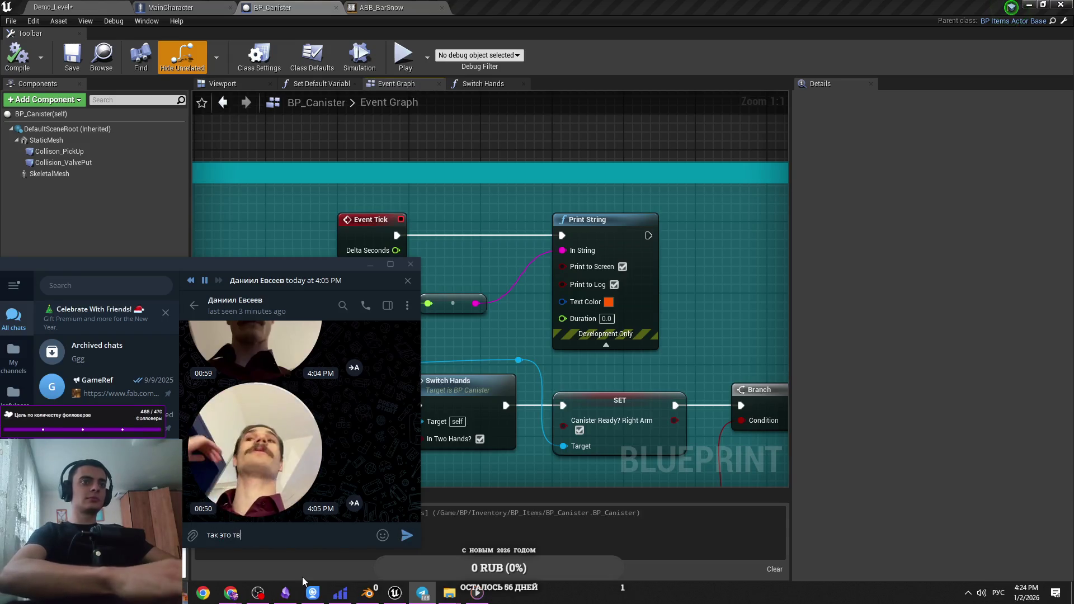
key("Return")
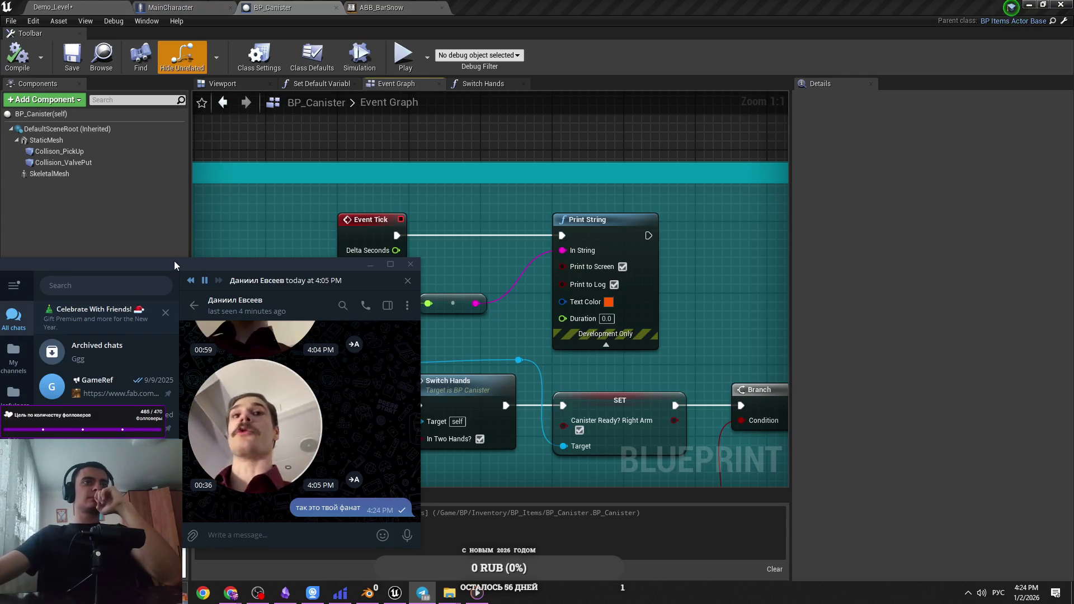
Discard a draft, send the reply 'так он добрый', and close Telegram
left_click_drag(199, 267, 196, 265)
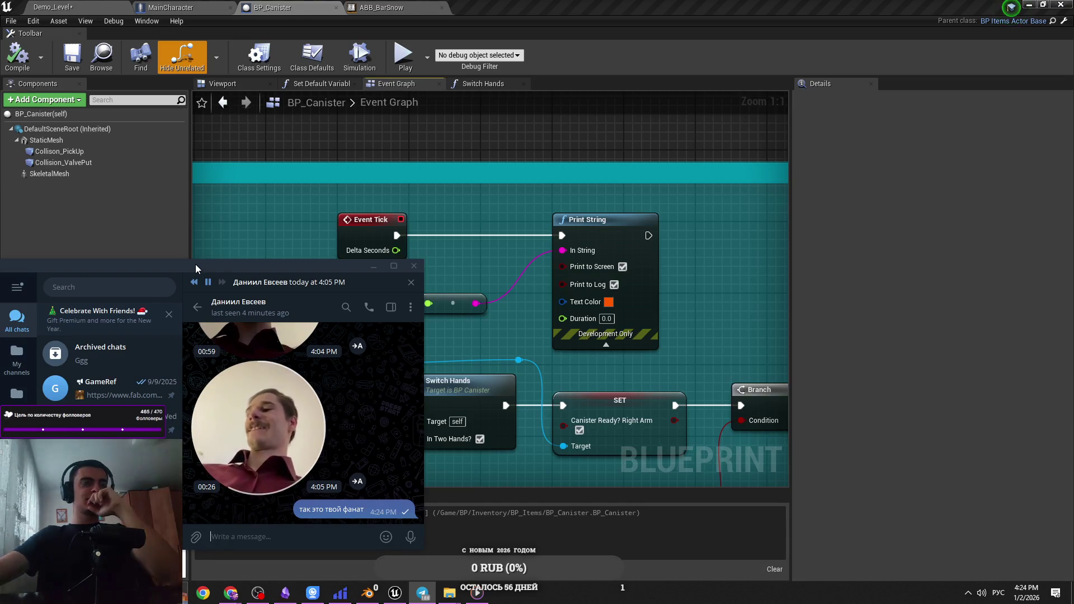
left_click(301, 531)
type("стра")
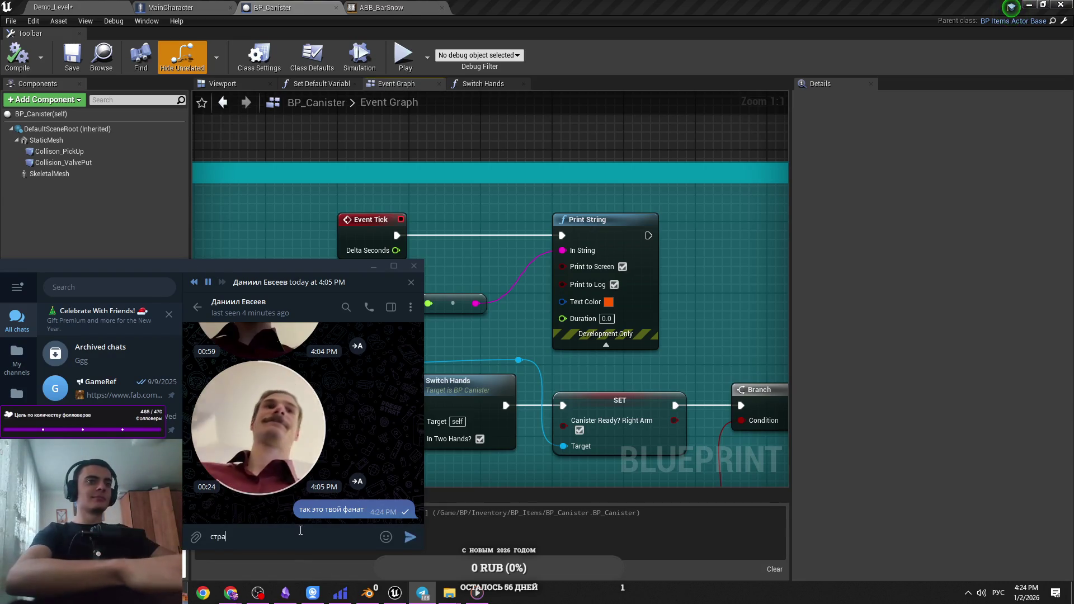
key("BackSpace")
key("BackSpace")
type("тарый хуесос это")
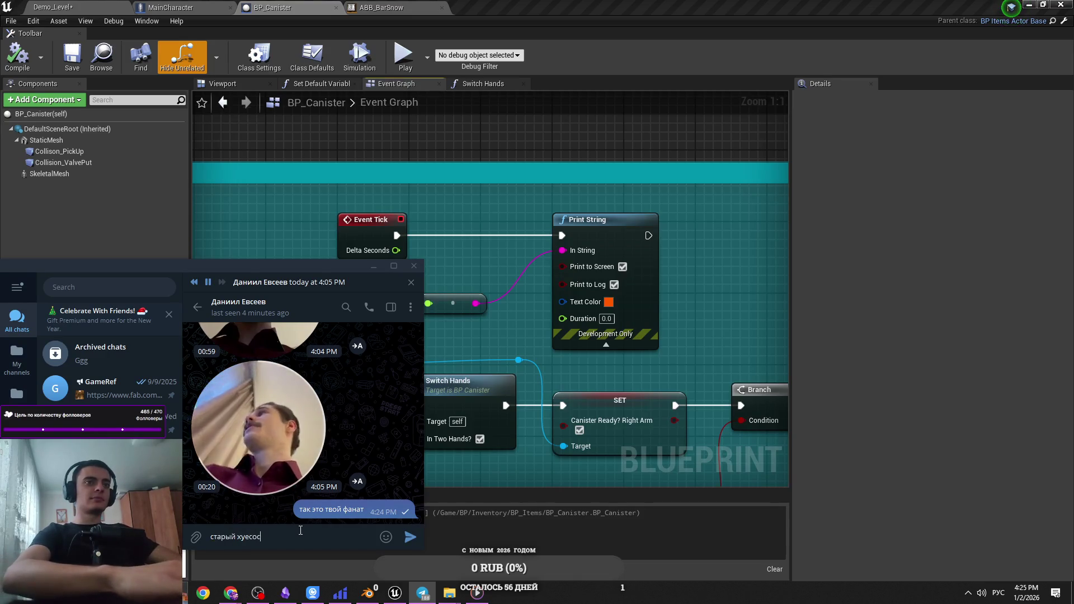
key("BackSpace")
key("BackSpace")
key("BackSpace")
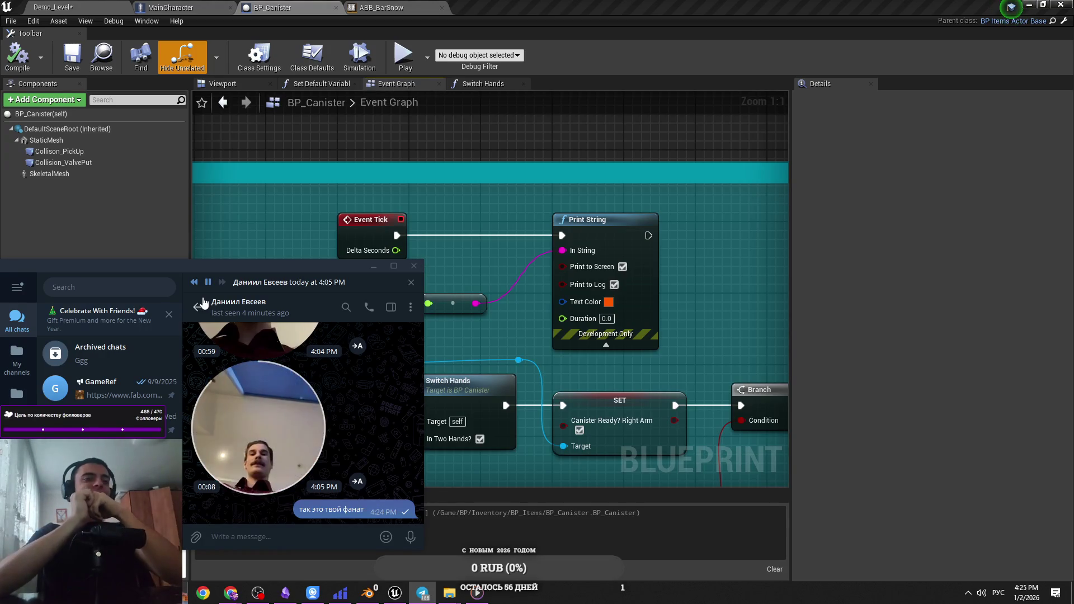
type("так он доб")
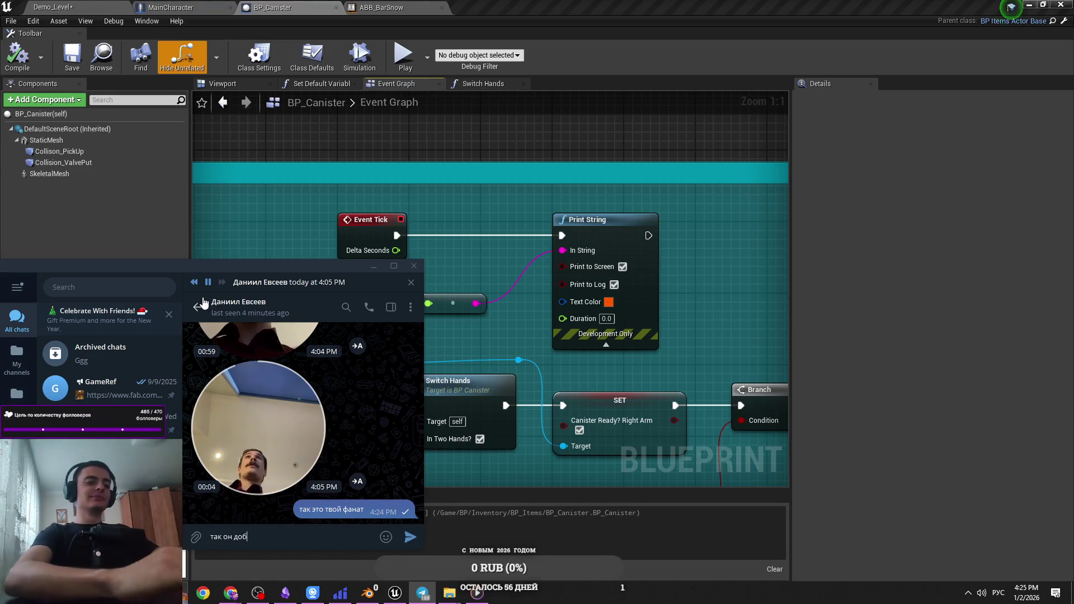
key("Return")
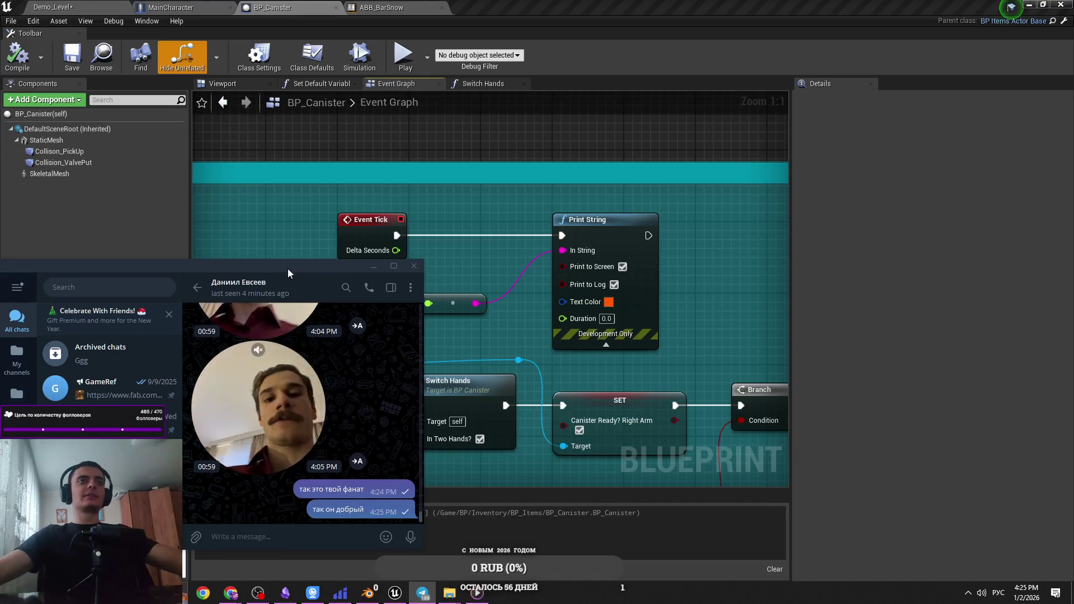
left_click(374, 265)
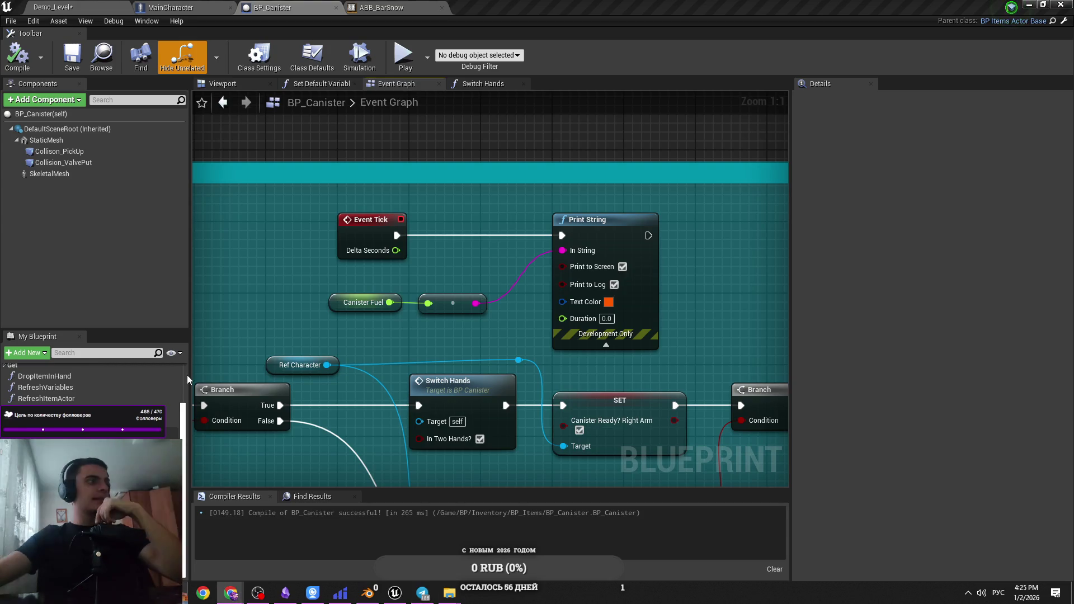
Pan and zoom around the BP_Canister Event Graph to review its nodes
left_click_drag(393, 316, 512, 284)
left_click(638, 328)
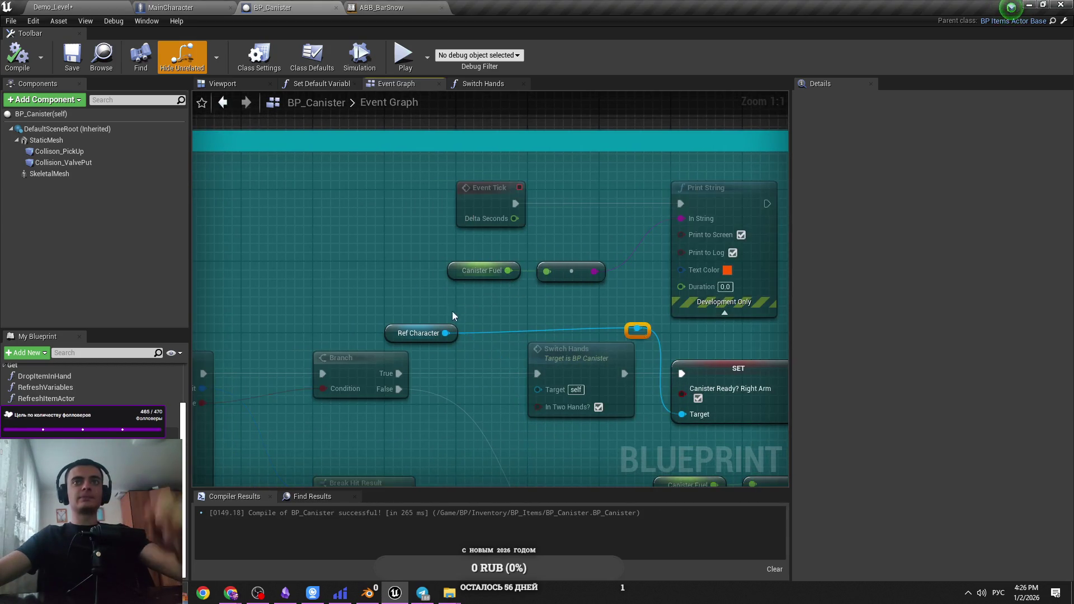
left_click_drag(499, 324, 454, 301)
left_click_drag(516, 315, 448, 301)
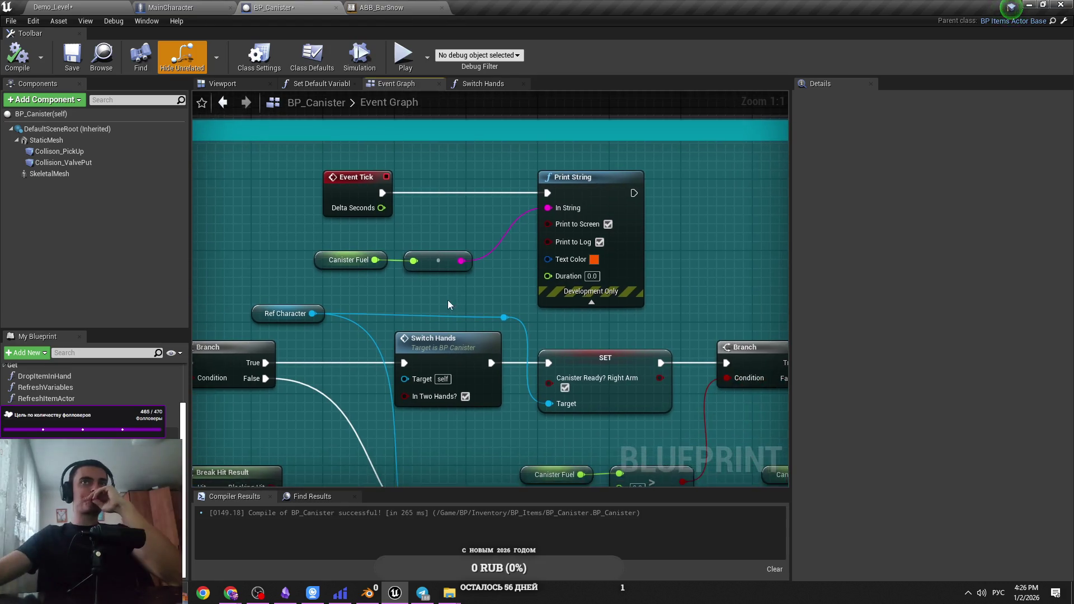
scroll(400, 206, "down", 1)
left_click_drag(399, 205, 640, 247)
scroll(638, 280, "down", 2)
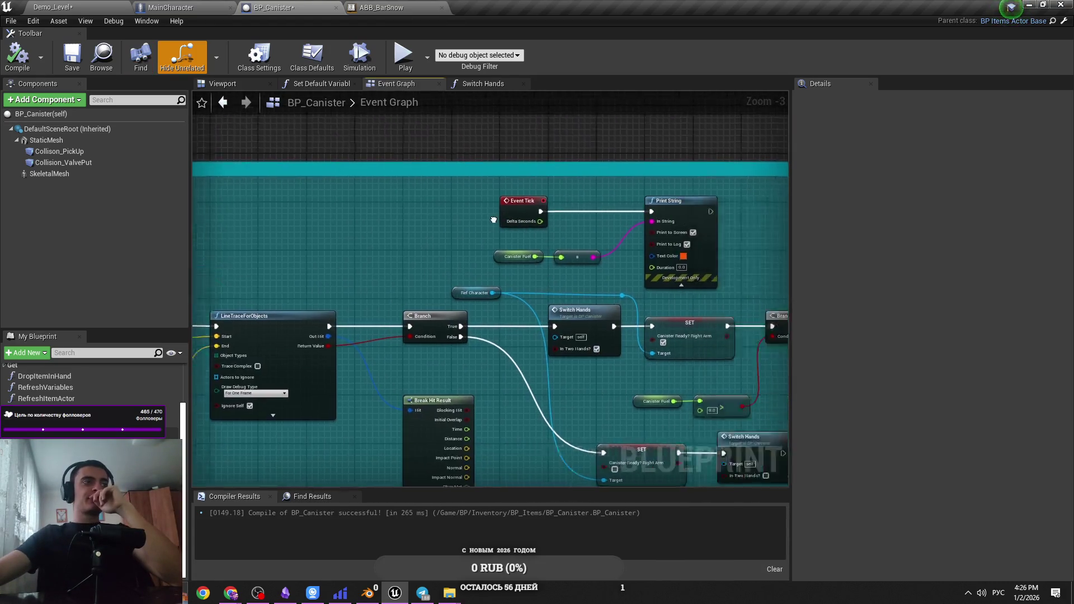
scroll(632, 312, "up", 2)
Enlarge the comment box upward, then move on to the ABB_BarSnow AnimGraph
left_click_drag(507, 225, 508, 189)
scroll(568, 268, "down", 2)
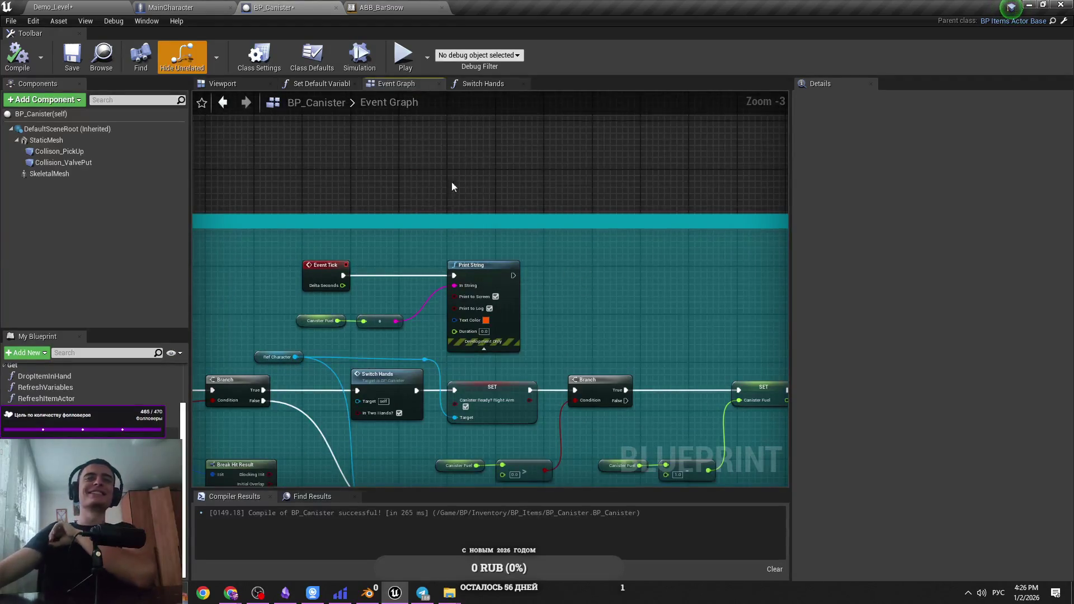
left_click(171, 7)
left_click(381, 7)
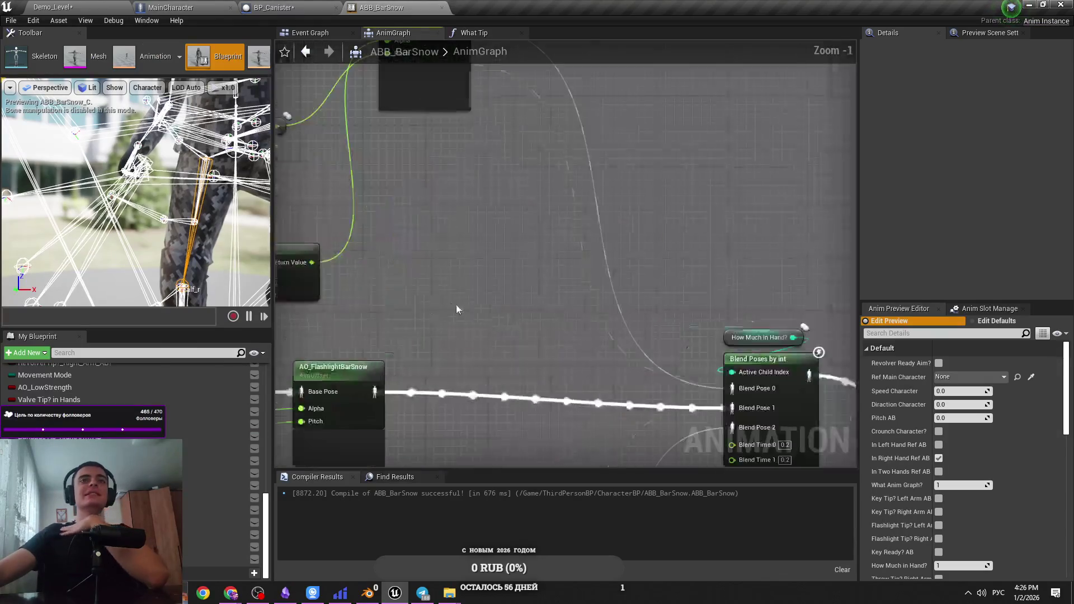
Select the canister Select node with its Canister Tip? Right Arm AB input, then find AO_BothArm_BarSnow
scroll(602, 314, "down", 2)
scroll(559, 297, "down", 1)
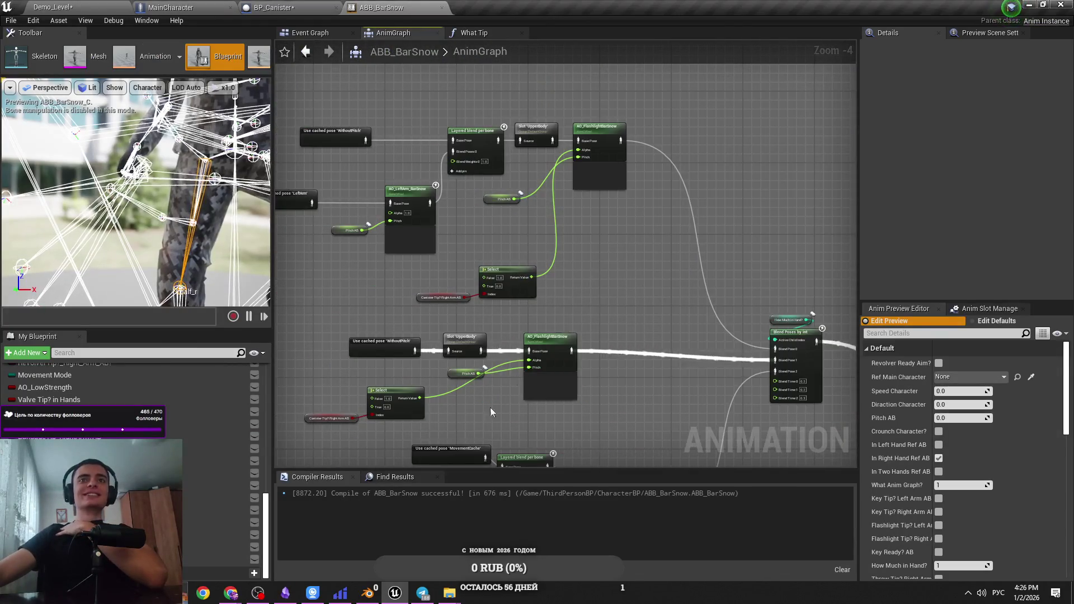
scroll(490, 407, "up", 4)
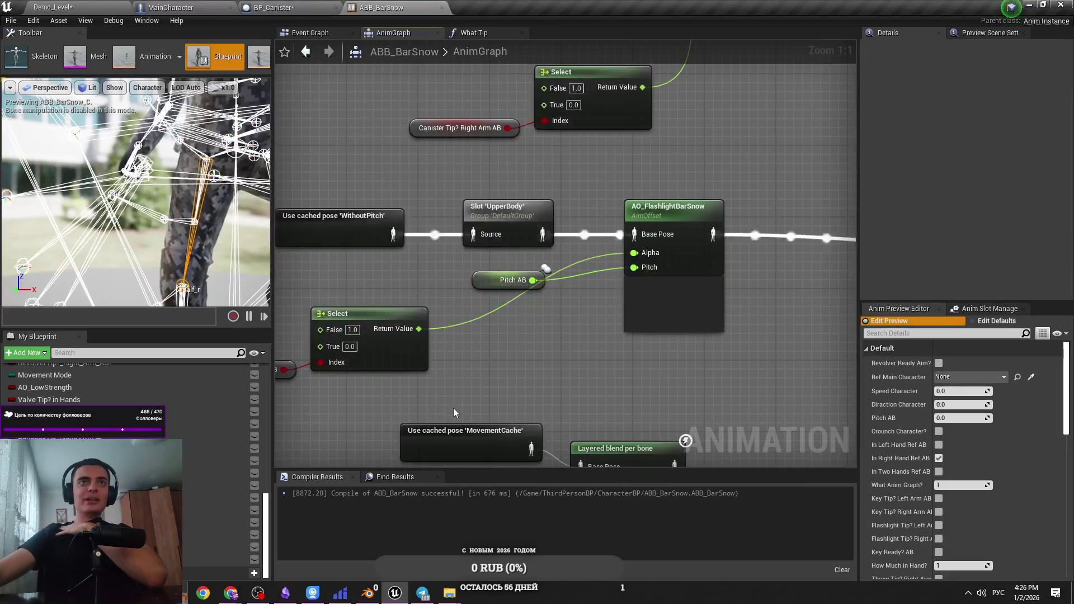
right_click(454, 413)
left_click_drag(358, 370, 481, 375)
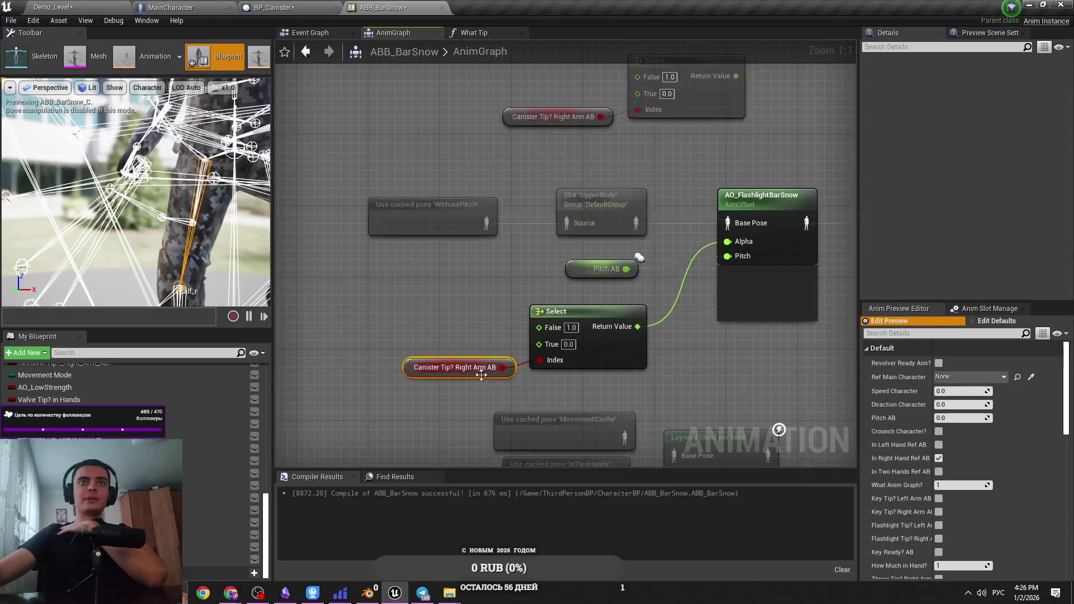
scroll(481, 375, "down", 3)
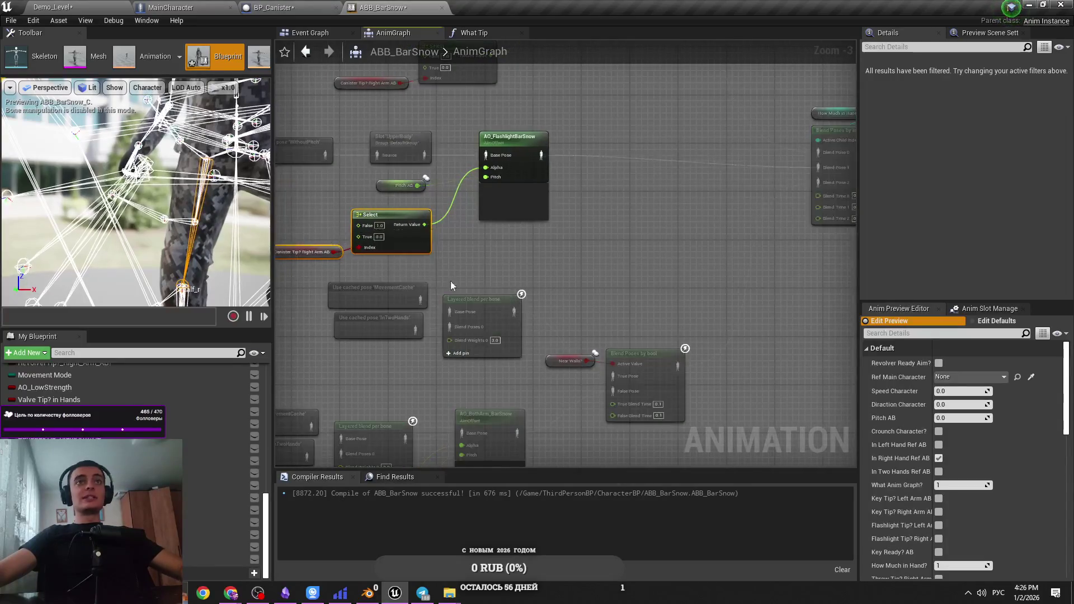
left_click_drag(626, 307, 615, 230)
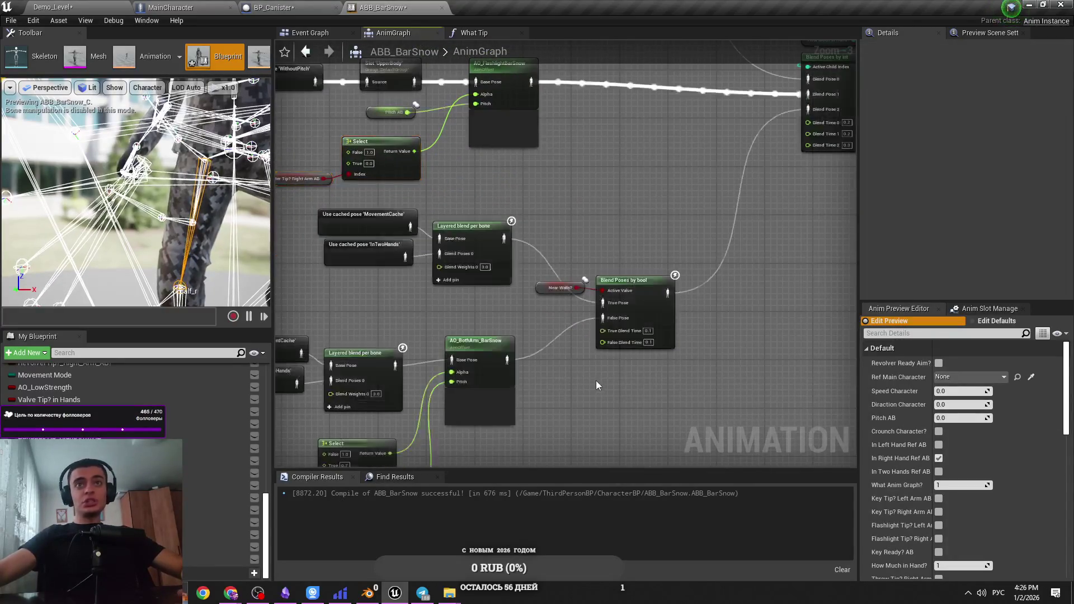
mouse_move(583, 407)
left_mouse_down()
mouse_move(667, 359)
mouse_move(687, 331)
left_mouse_up()
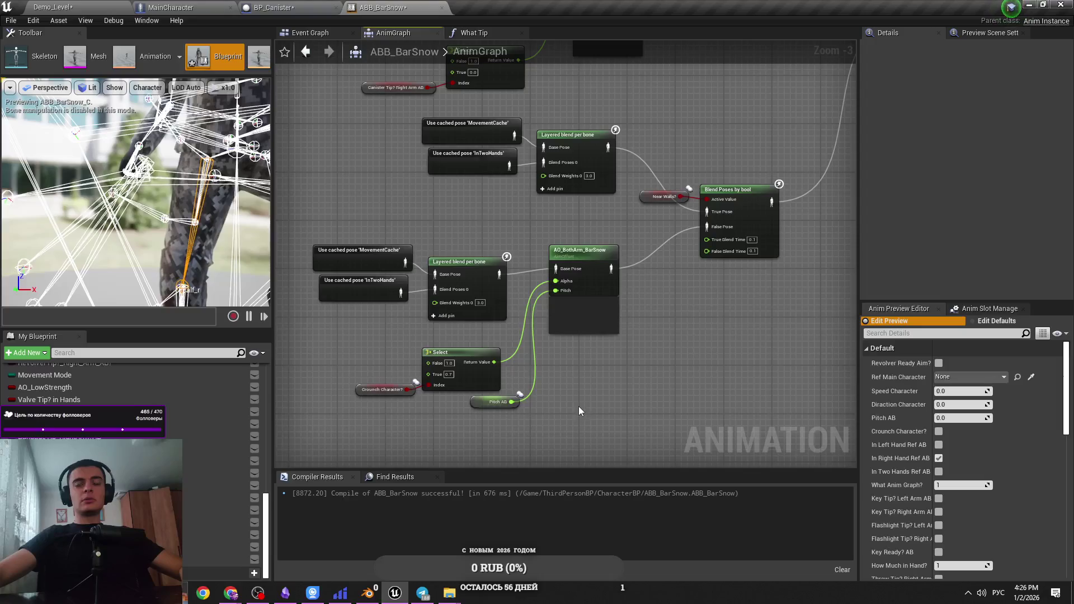
Paste the copied nodes, wire the new Select into the crouch Select's False pin, and save
key("ctrl+v")
mouse_move(580, 405)
left_mouse_down()
mouse_move(388, 419)
mouse_move(472, 366)
left_mouse_up()
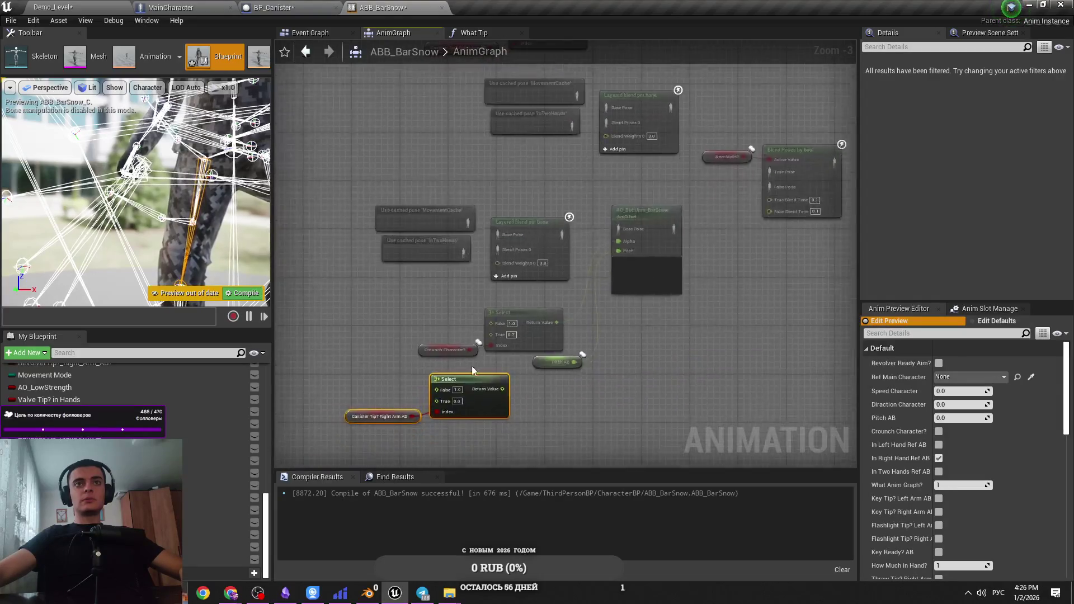
scroll(471, 369, "up", 2)
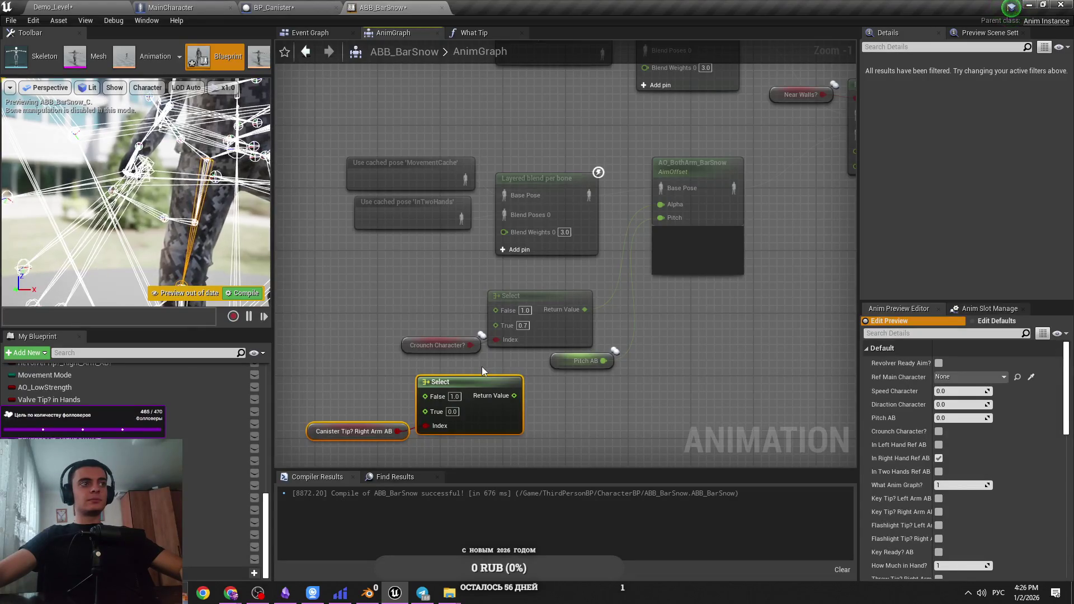
left_click_drag(475, 378, 412, 292)
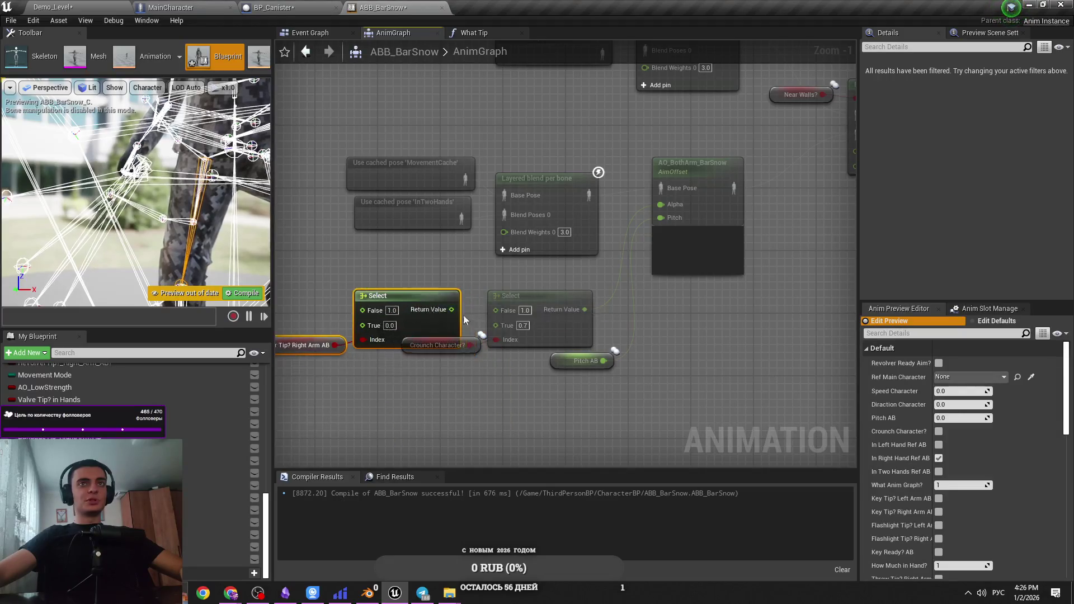
left_click_drag(473, 341, 473, 388)
mouse_move(452, 310)
left_mouse_down()
mouse_move(507, 309)
mouse_move(455, 310)
mouse_move(496, 311)
left_mouse_up()
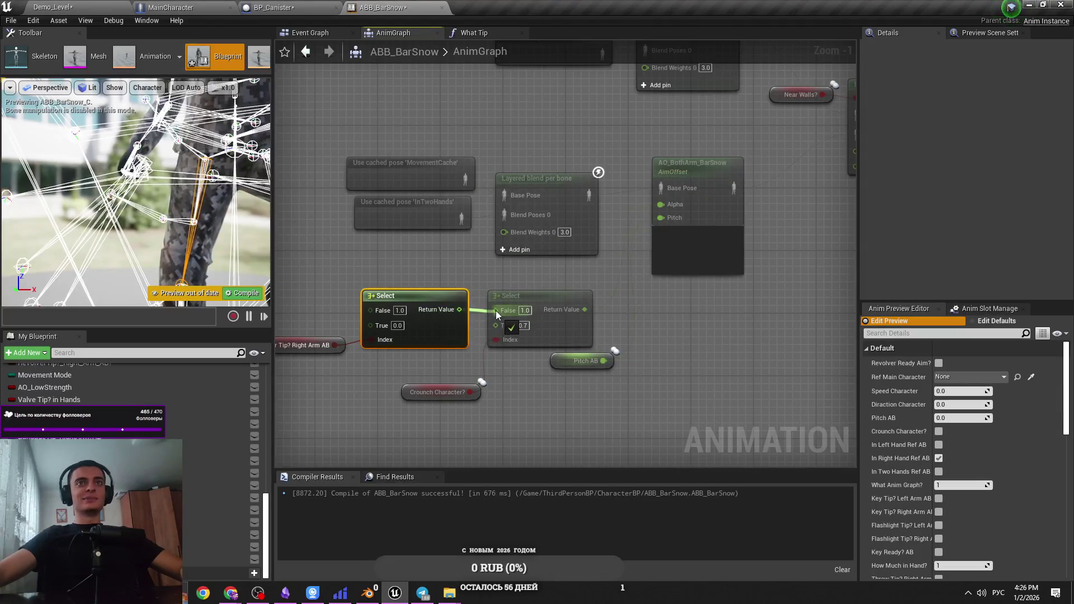
key("ctrl+s")
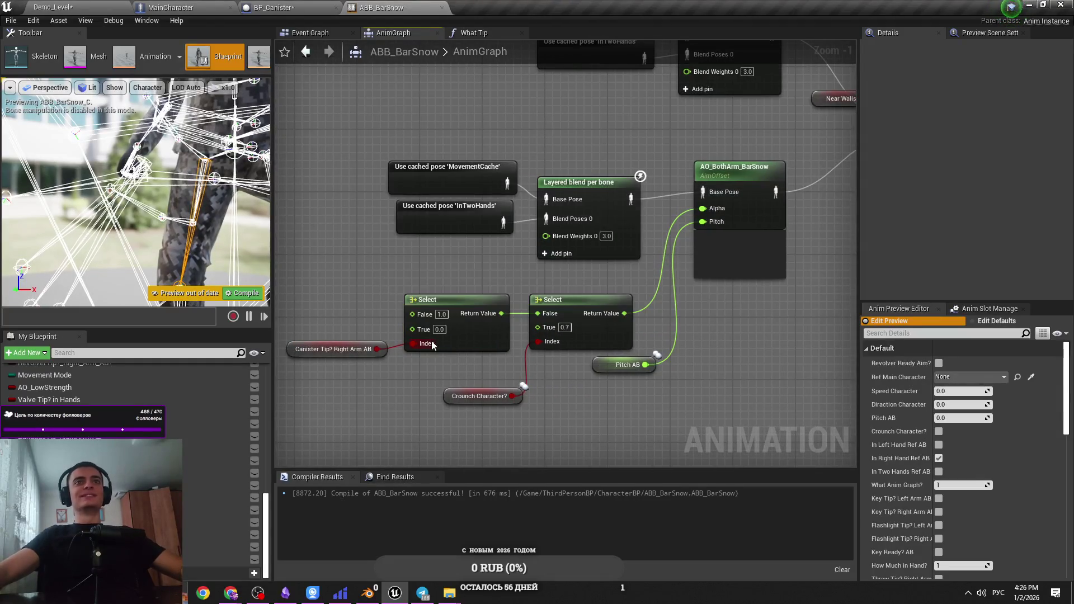
key("ctrl+Tab")
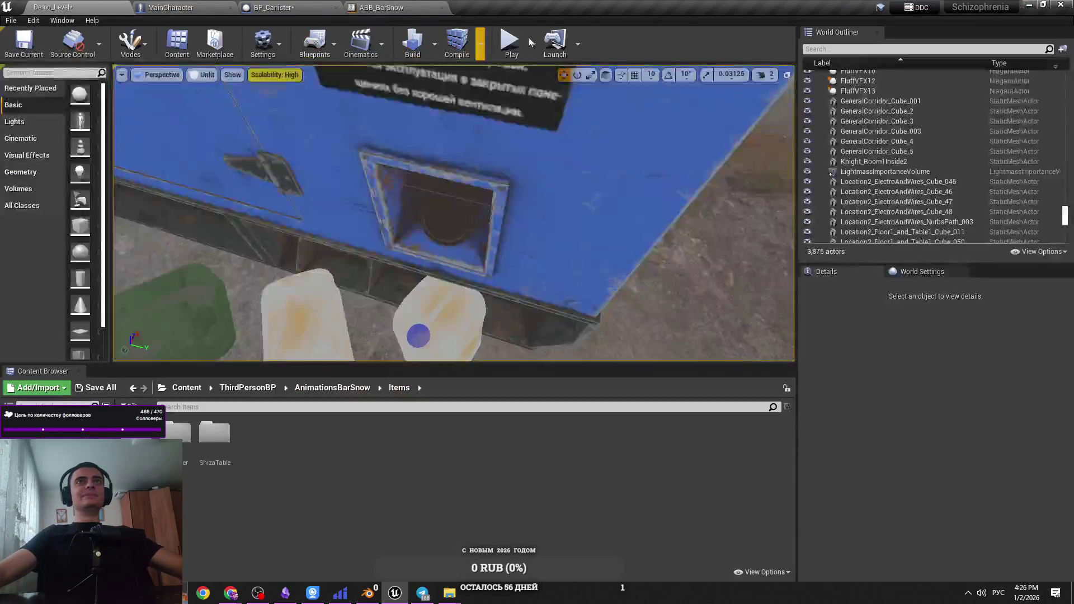
Play the level briefly to check the character's arm pose, then stop
key("alt+p")
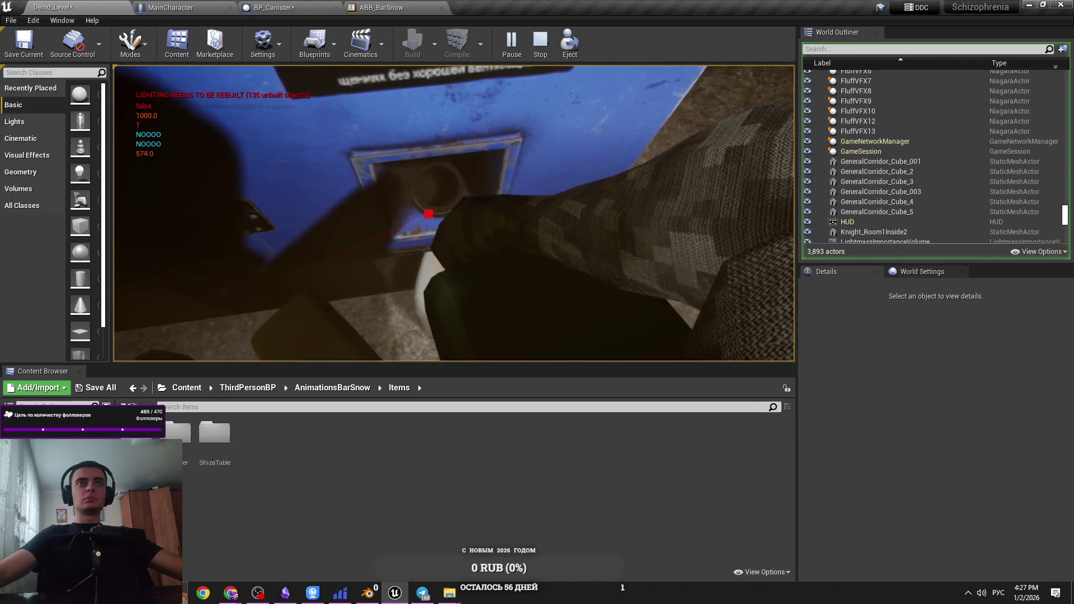
key("Escape")
key("alt+Tab")
Minimise the YouTube Cascadeur tutorial in Chrome and restore the Unreal Editor window
left_click(486, 310)
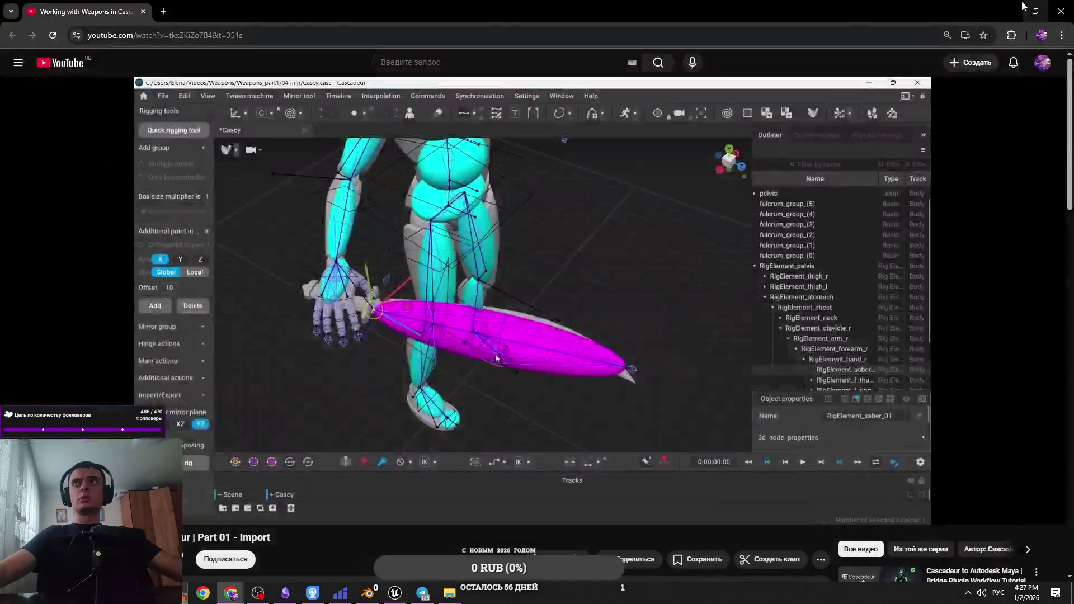
left_click(1021, 8)
double_click(996, 498)
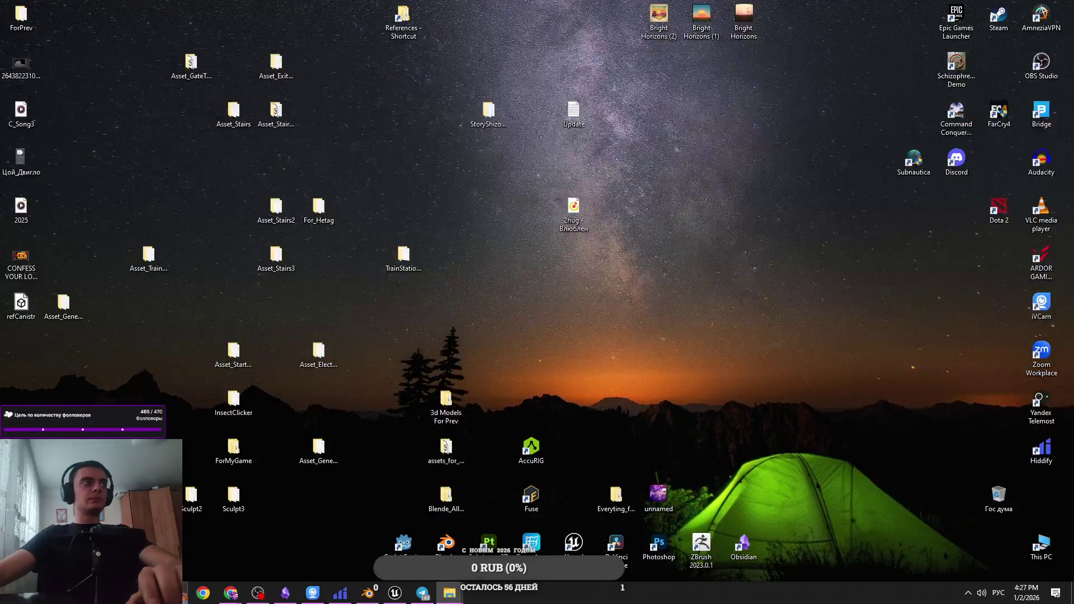
left_click(397, 596)
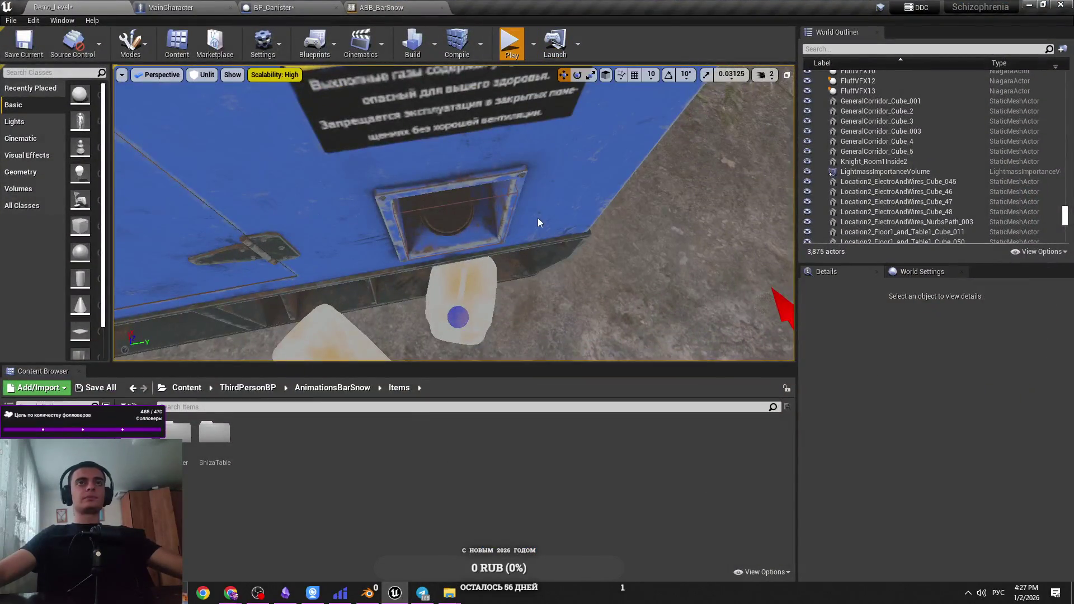
Play once more, then delete the plastic canister from the level
key("alt+p")
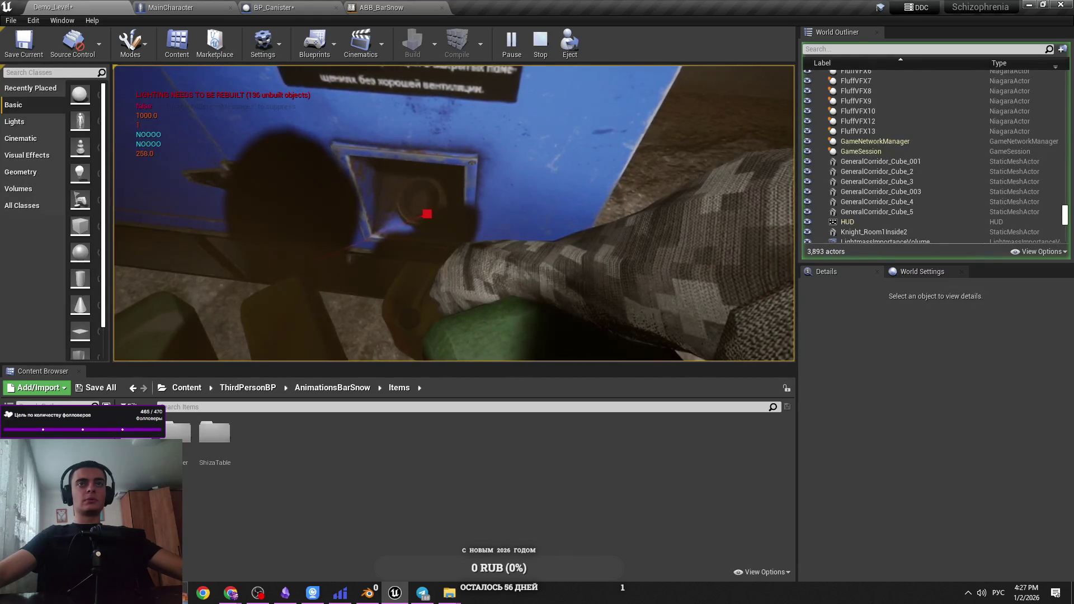
key("Escape")
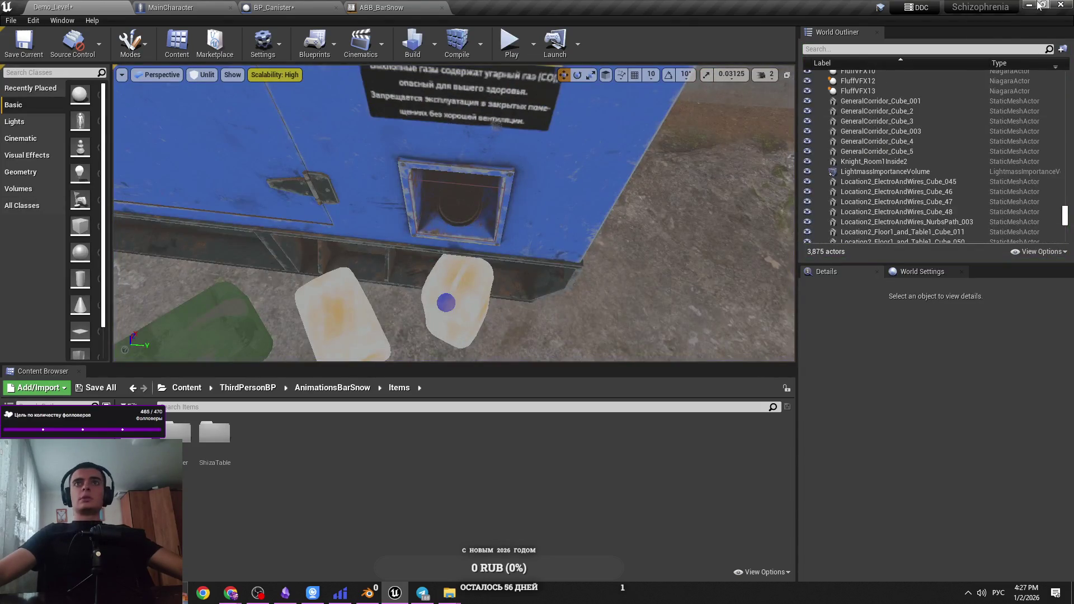
left_click(448, 302)
left_click_drag(451, 295, 477, 95)
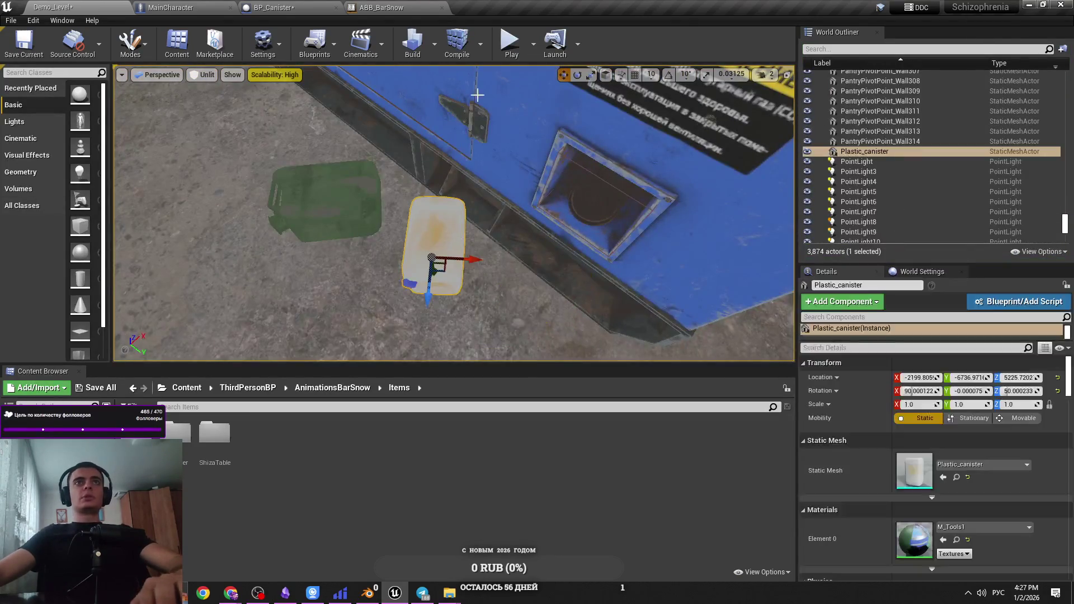
key("ctrl+z")
key("Delete")
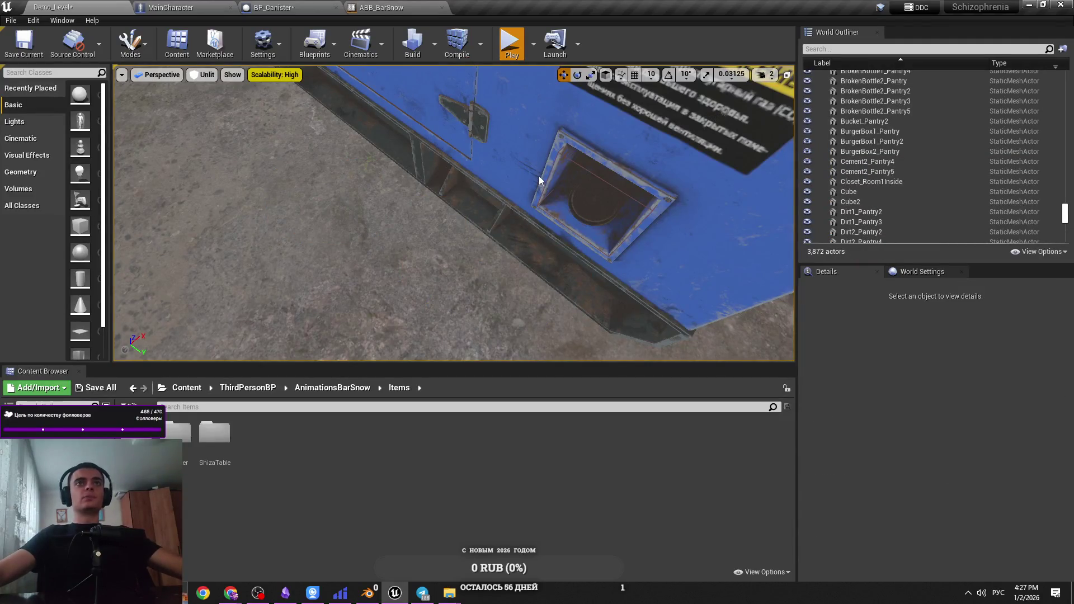
Replay the level using the debug camera, then open the ABB_BarSnow AnimGraph
key("alt+p")
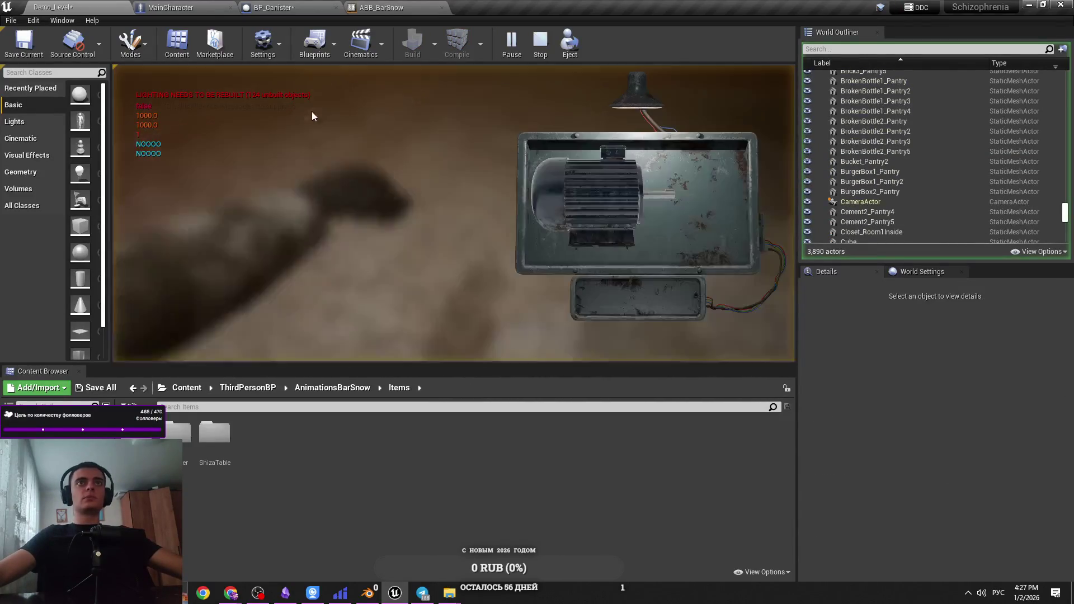
left_click(312, 117)
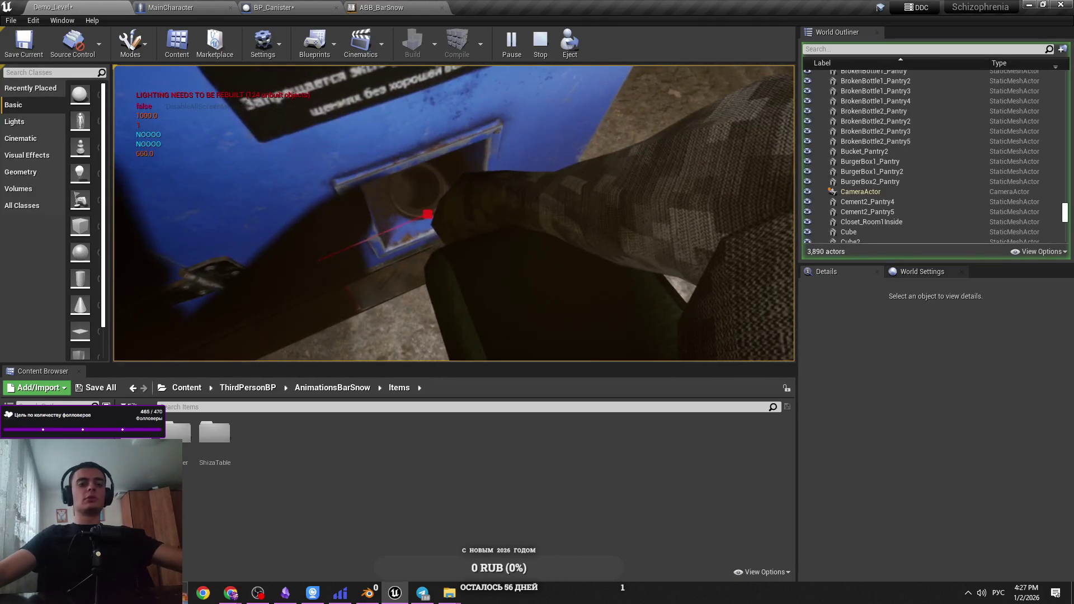
key("alt+shift")
key("semicolon")
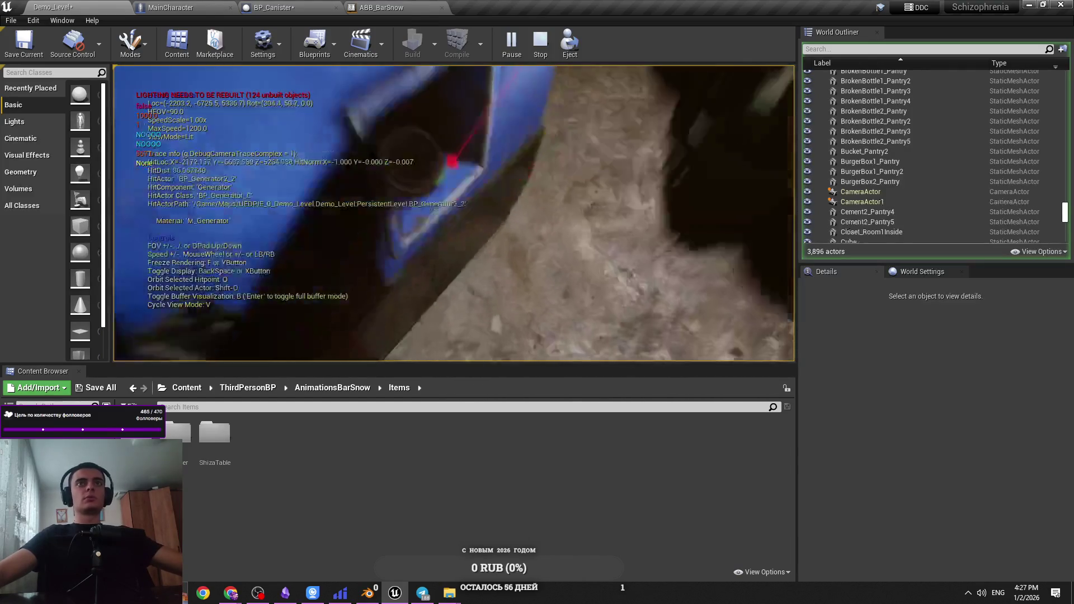
key("Escape")
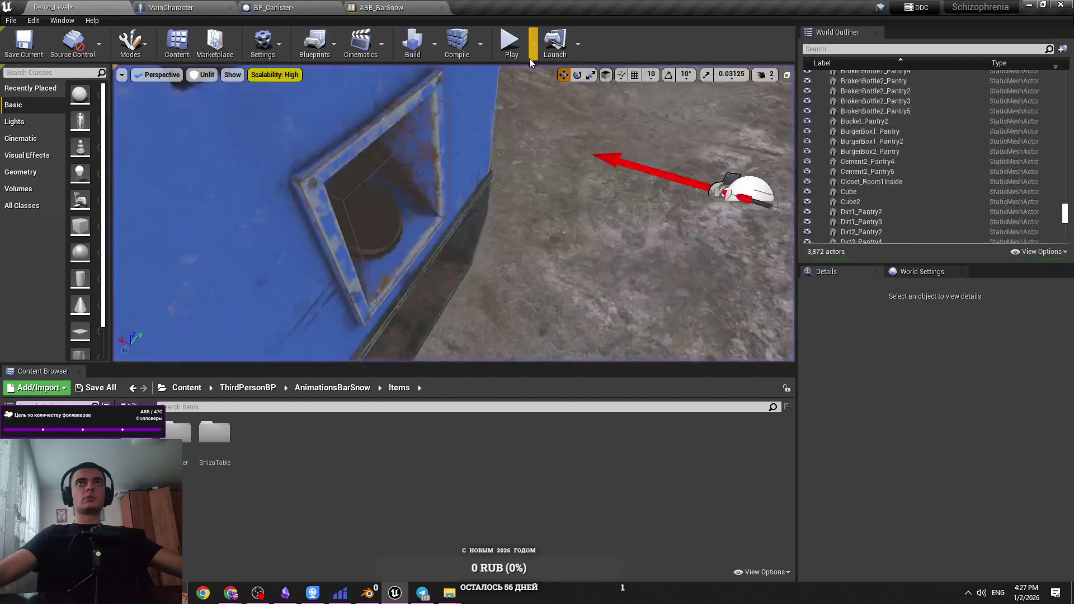
left_click_drag(514, 161, 514, 161)
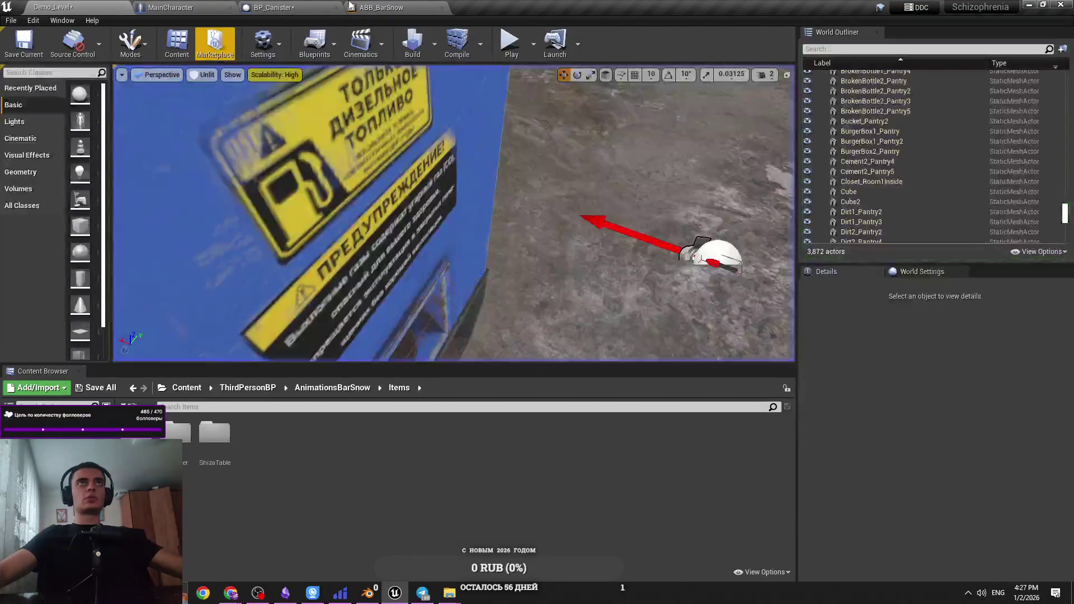
left_click(386, 7)
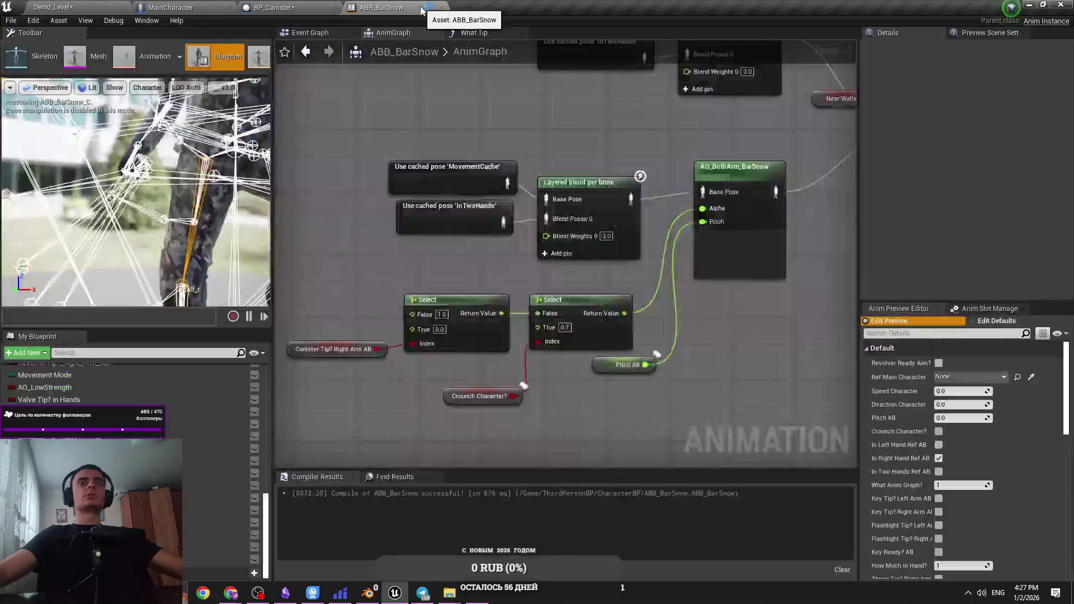
left_click(477, 593)
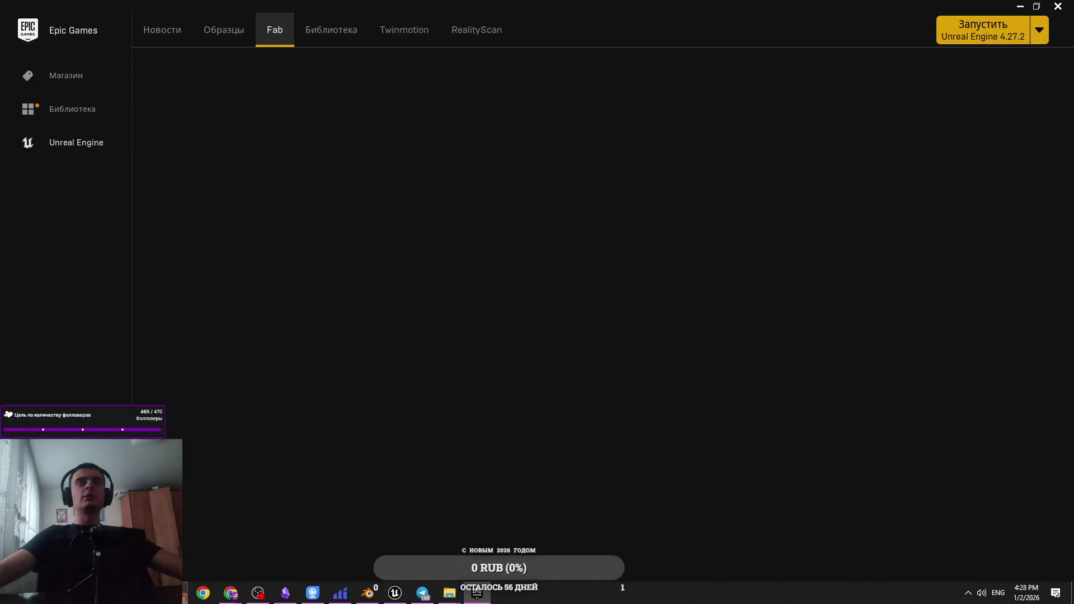
Close the launcher, set the canister Select's True value to 0.1, and return to Demo_Level
left_click(1058, 6)
scroll(476, 362, "up", 2)
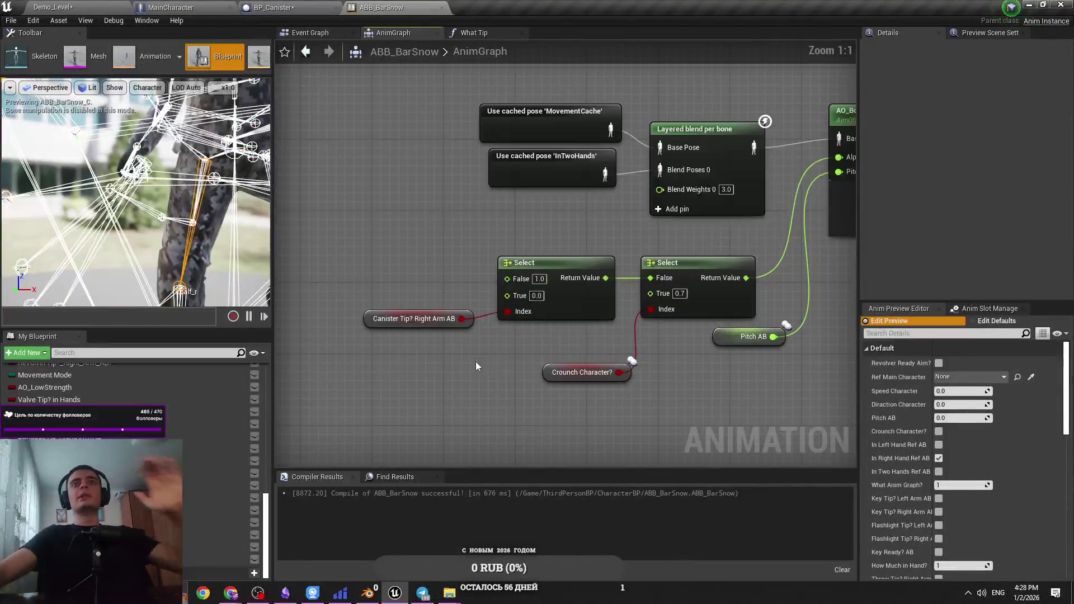
mouse_move(532, 316)
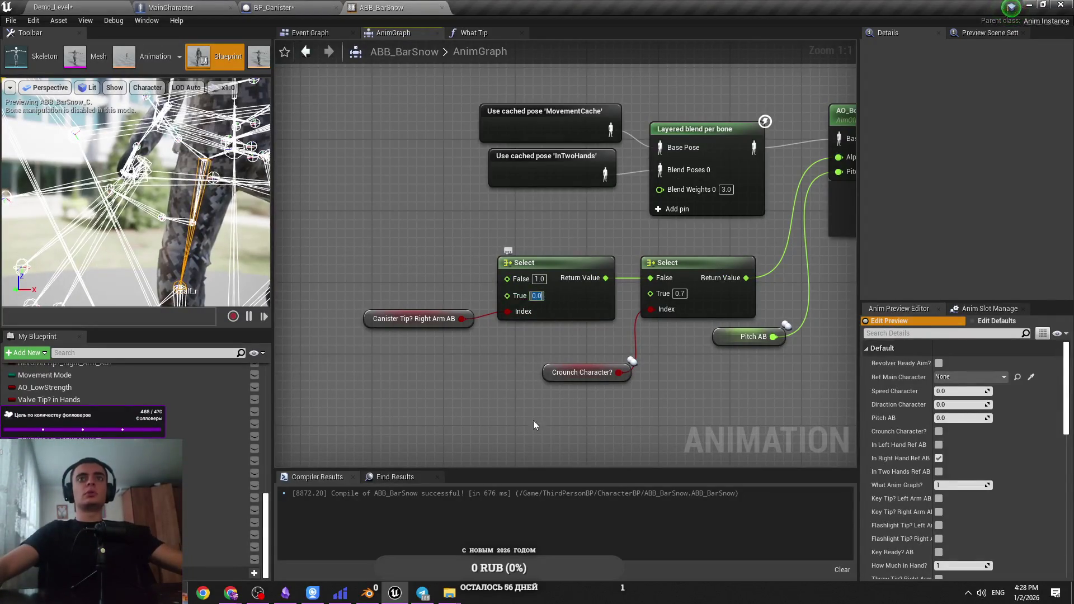
type("0.1")
key("Return")
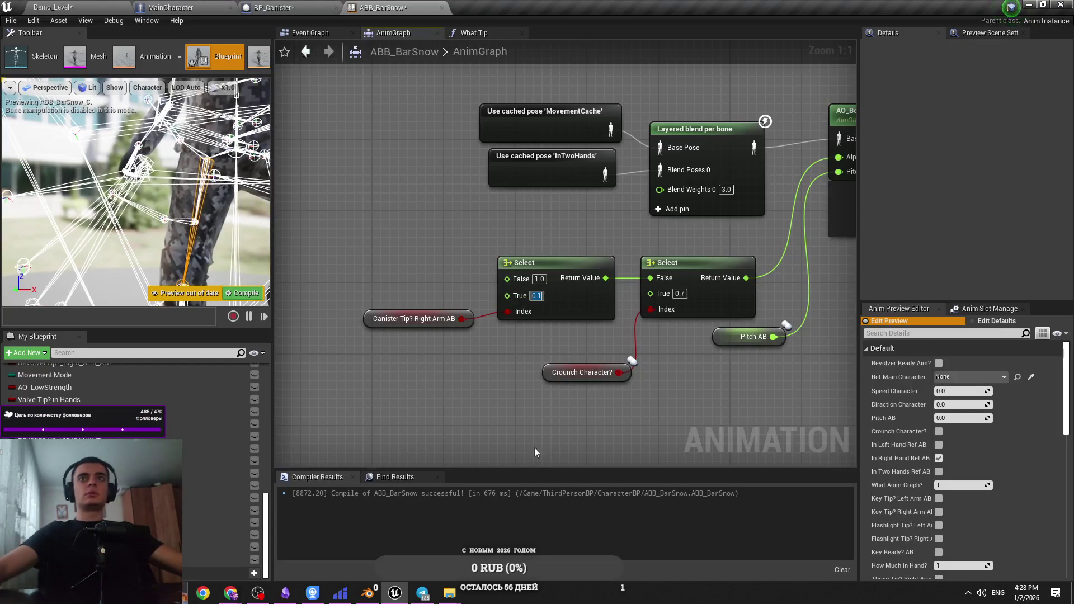
left_click(182, 6)
left_click(53, 7)
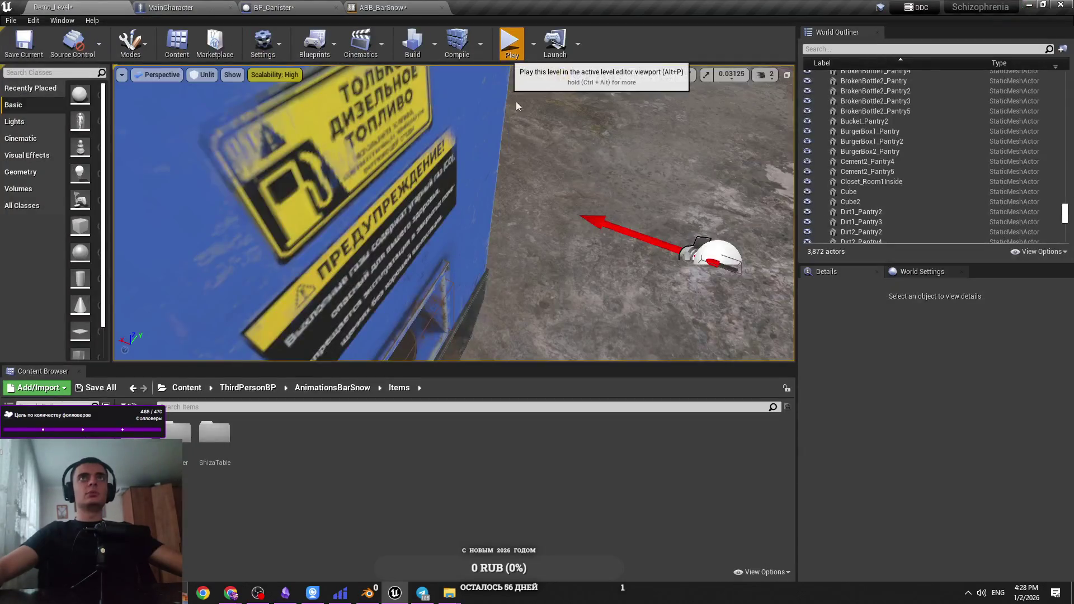
Play-test Demo_Level to check the canister arm pose, then minimize the Unreal editor
key("alt+p")
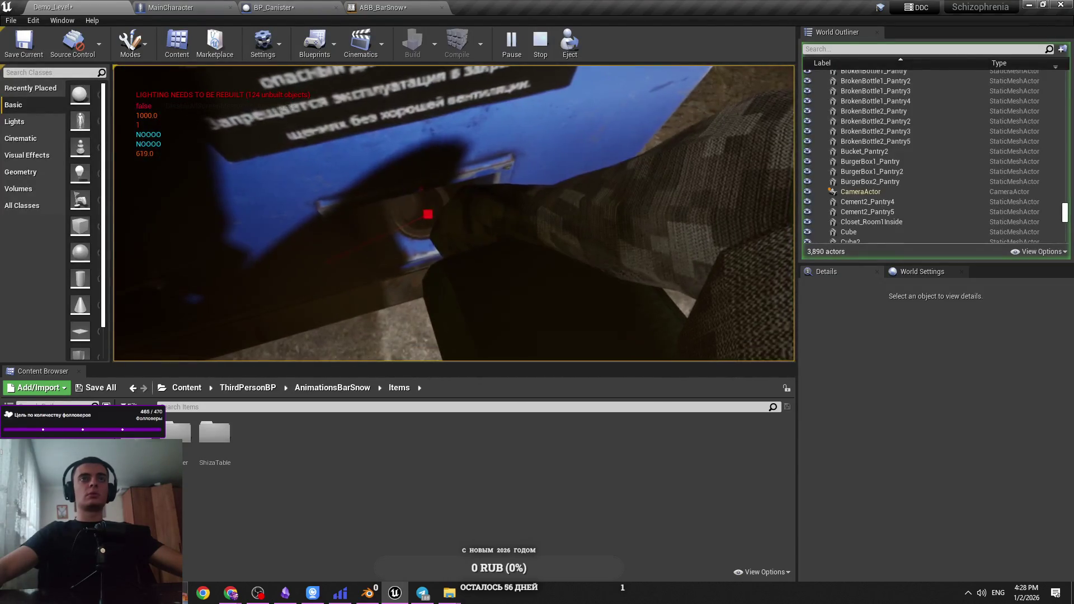
key("Escape")
left_click(1027, 5)
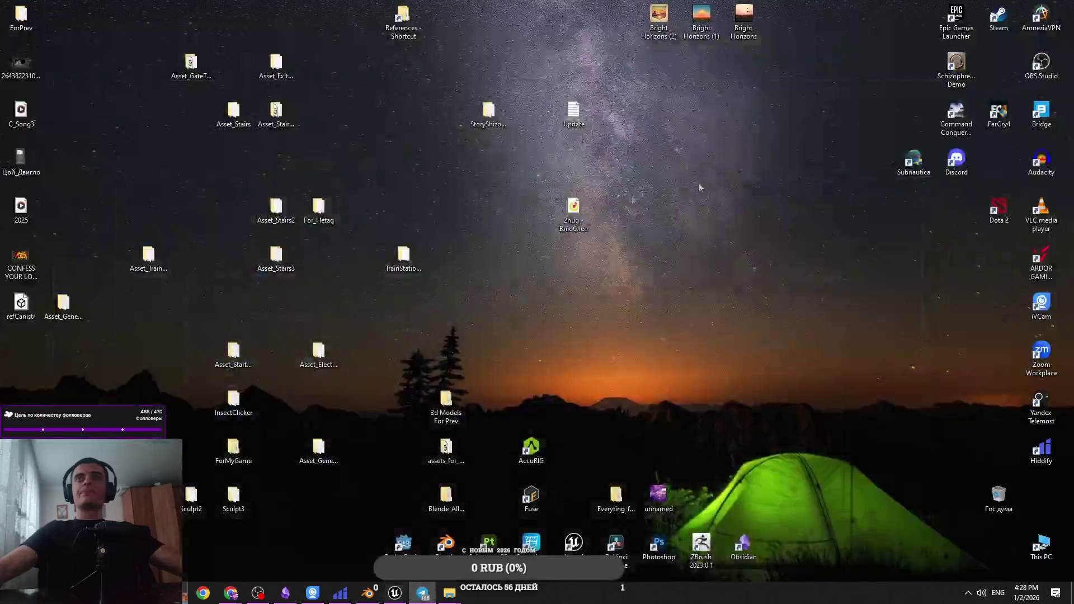
Open Cascadeur's Canister_Ready_BarSnow scene and orbit around the character holding the canister
double_click(1041, 546)
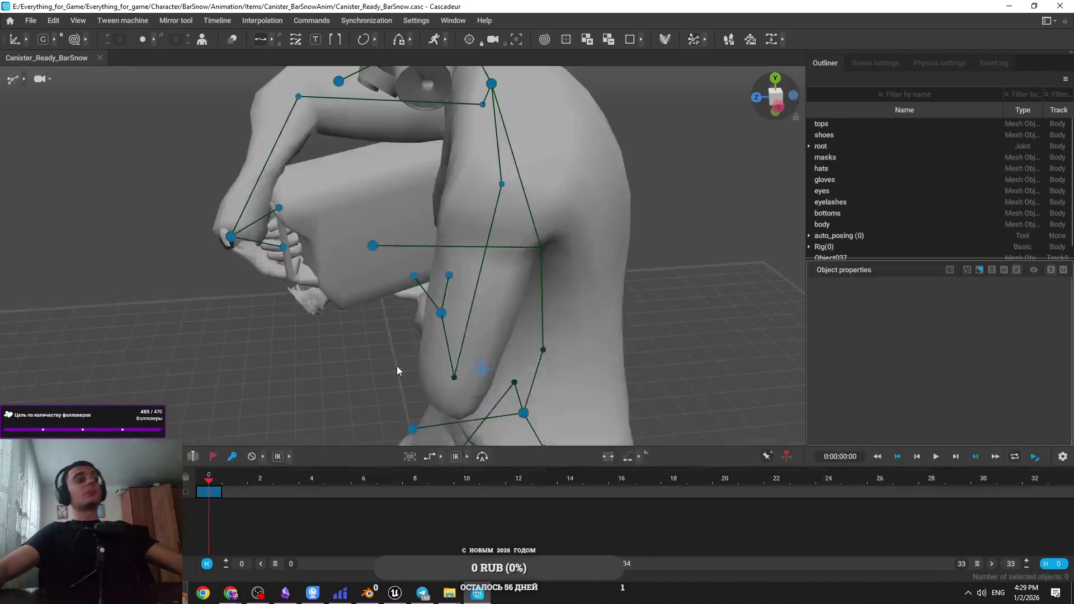
mouse_move(397, 366)
left_mouse_down()
mouse_move(287, 300)
mouse_move(614, 277)
mouse_move(536, 257)
left_mouse_up()
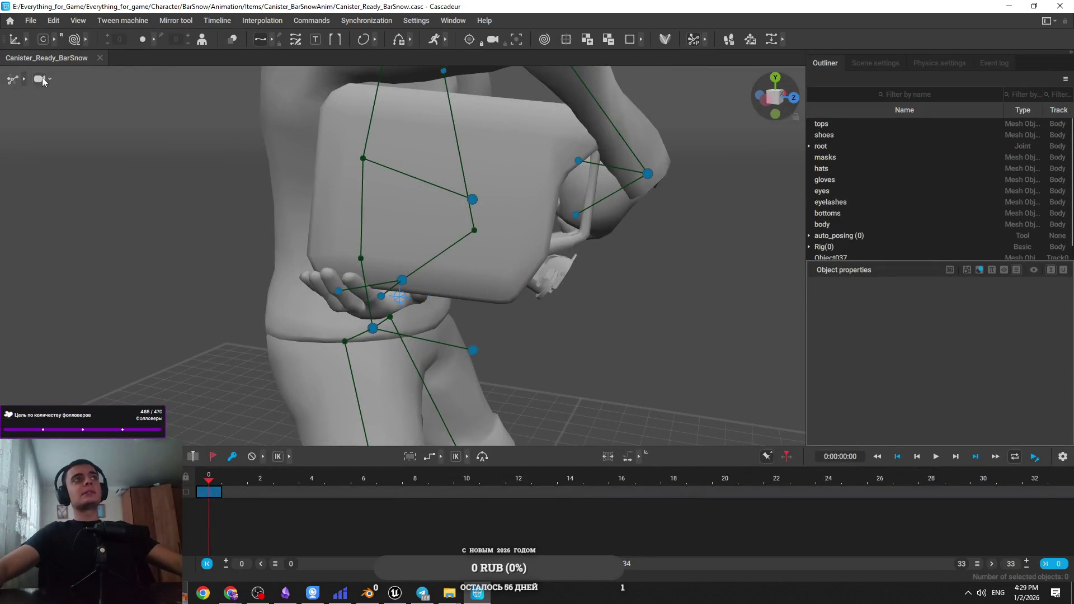
Switch the viewport to wireframe, select the canister Object037 and expand its Transform
left_click(24, 79)
left_click(79, 81)
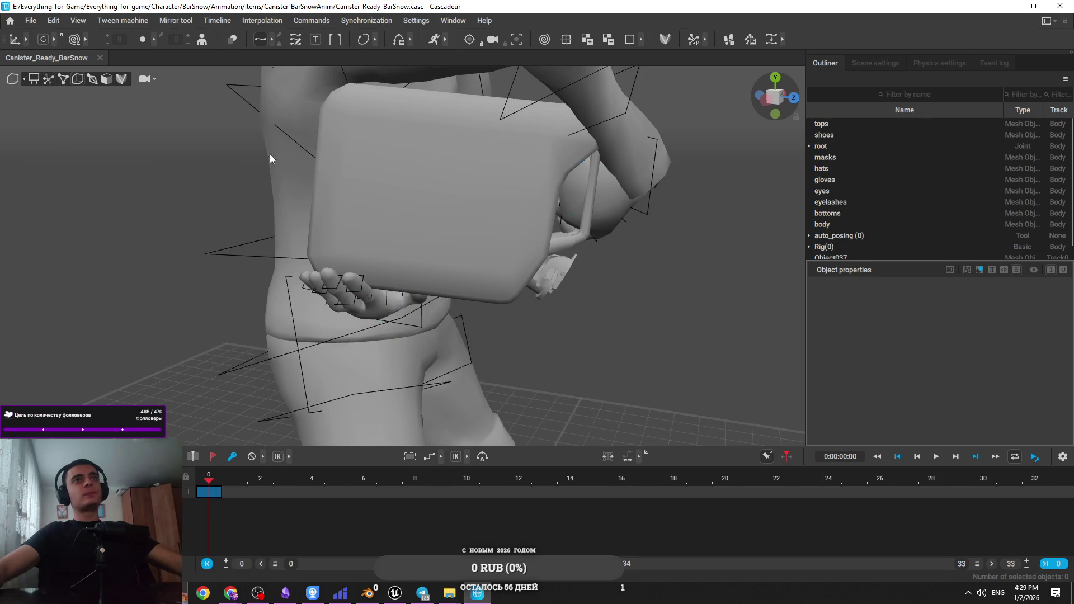
left_click(106, 79)
left_click(525, 151)
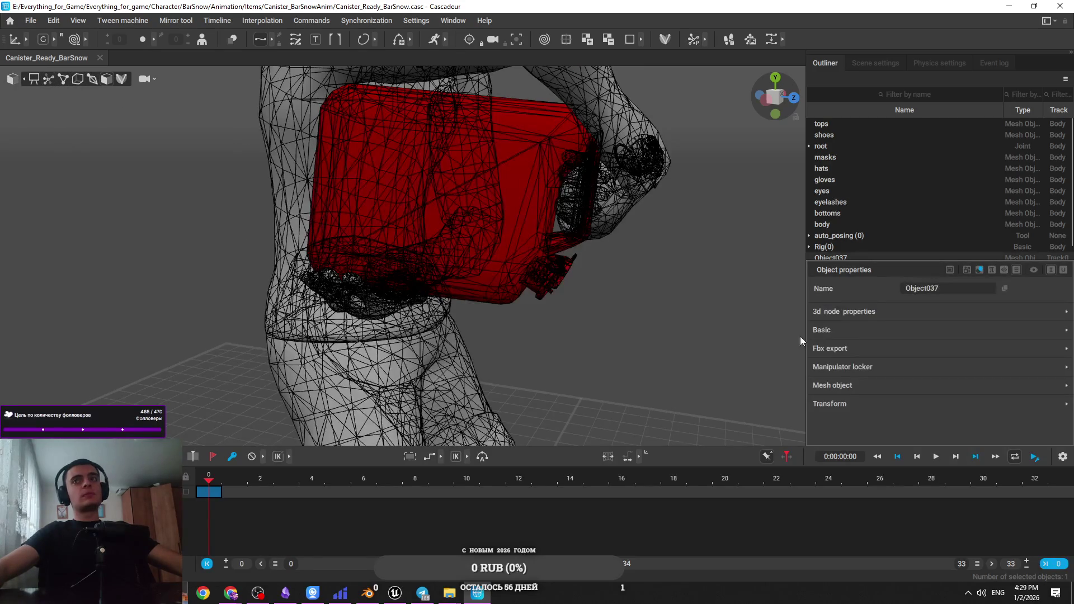
left_click(862, 402)
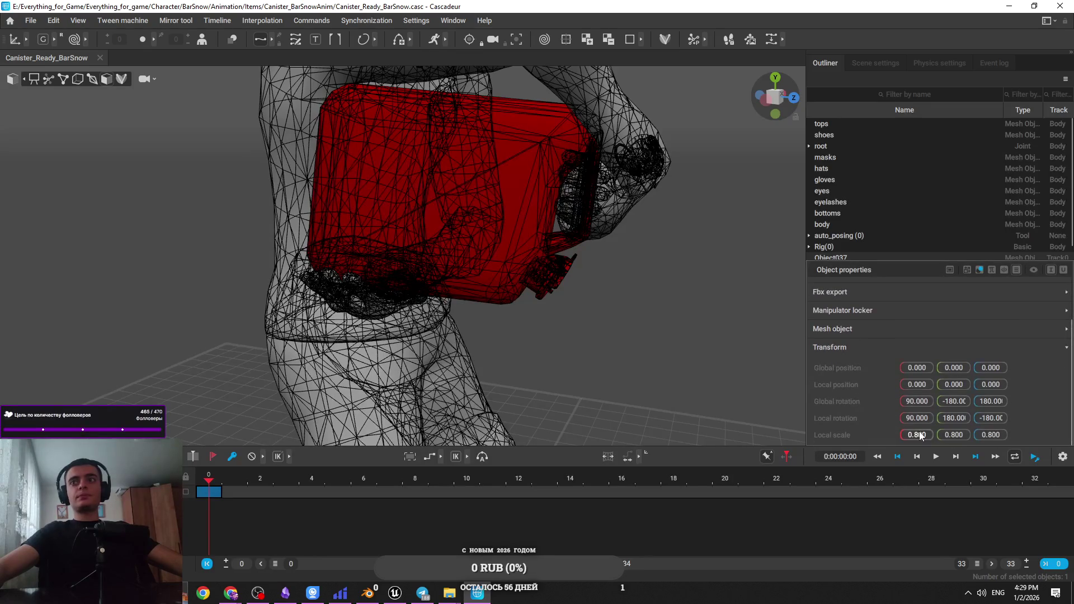
Try a canister X scale of 0.900, then reselect the canister
left_click(918, 435)
key("BackSpace")
type("9")
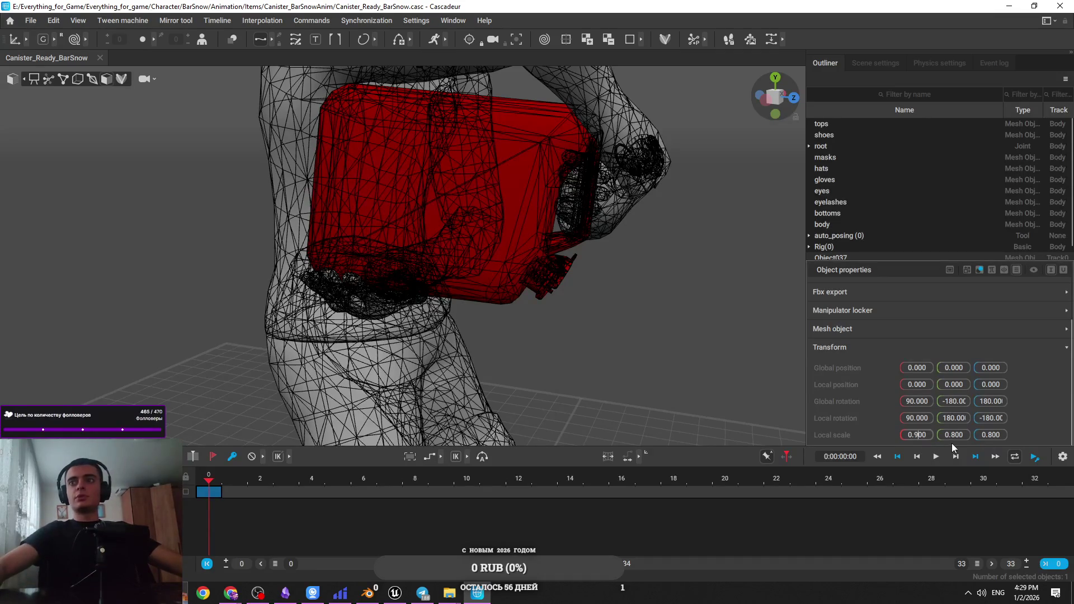
key("Tab")
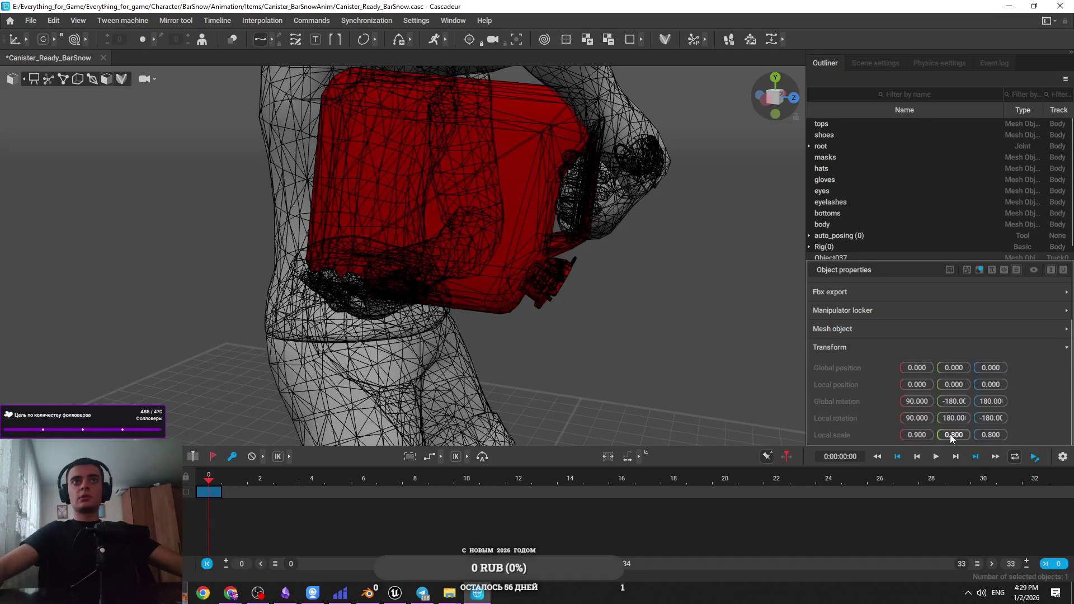
left_click(903, 436)
left_click(659, 350)
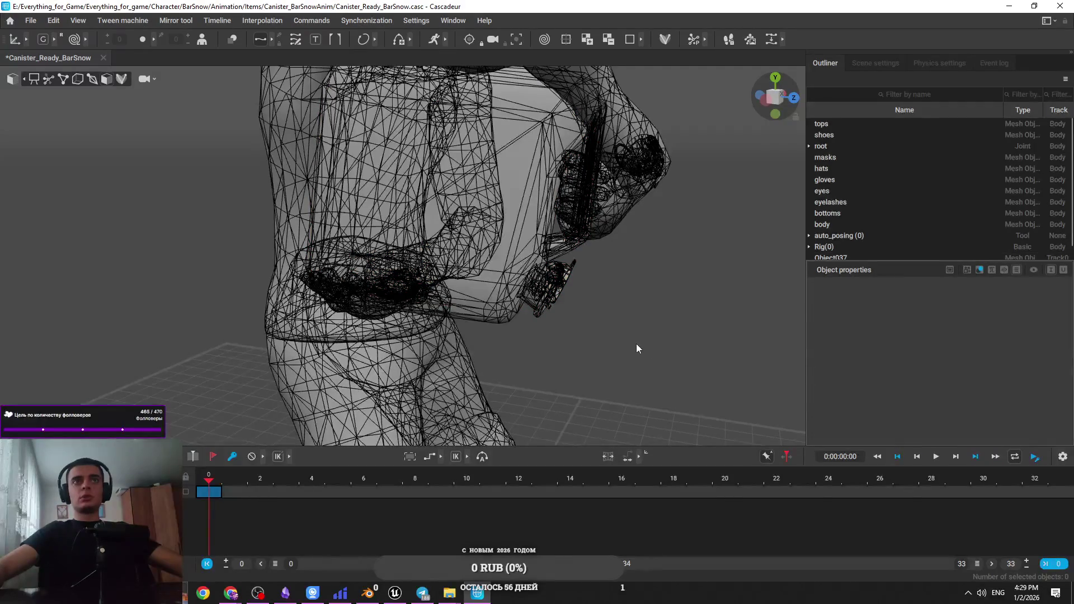
left_click(531, 246)
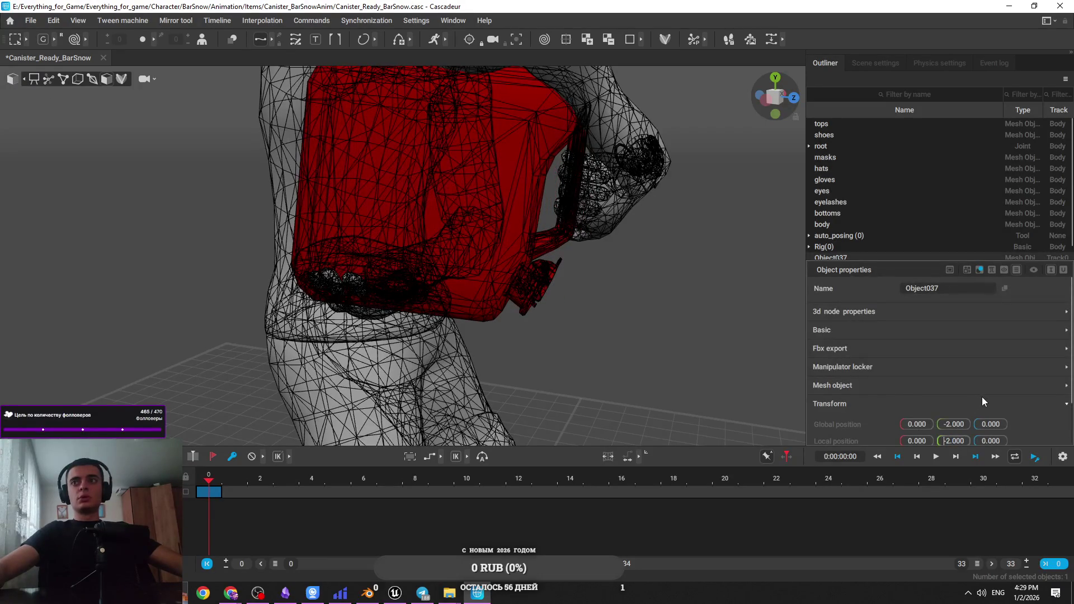
Set the canister's local Y position to 0 and try a Y scale of 1.800
type("0")
key("Return")
scroll(1024, 423, "down", 2)
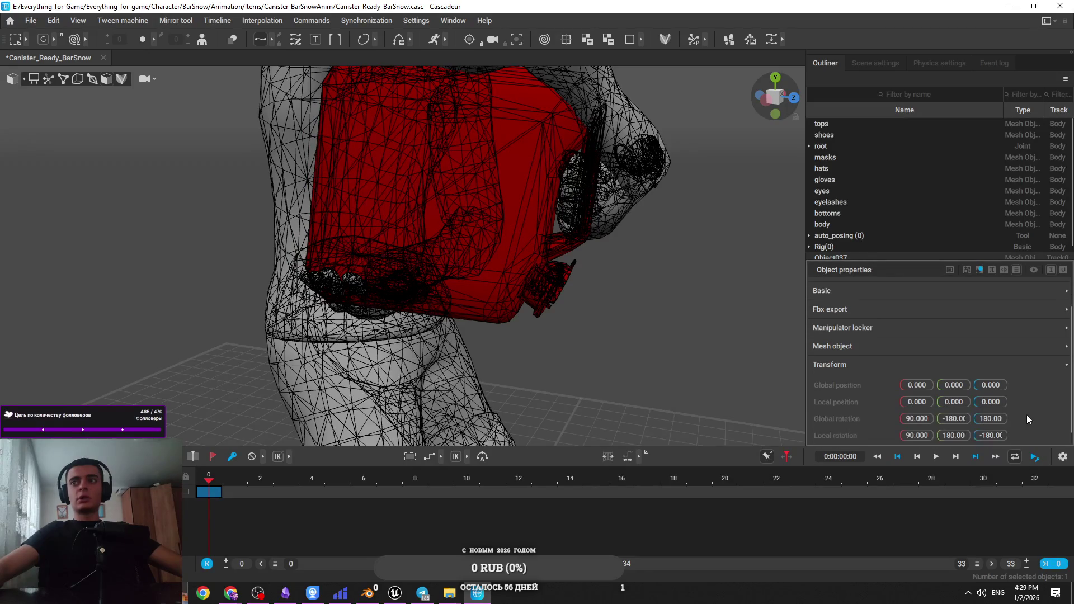
scroll(1028, 419, "down", 1)
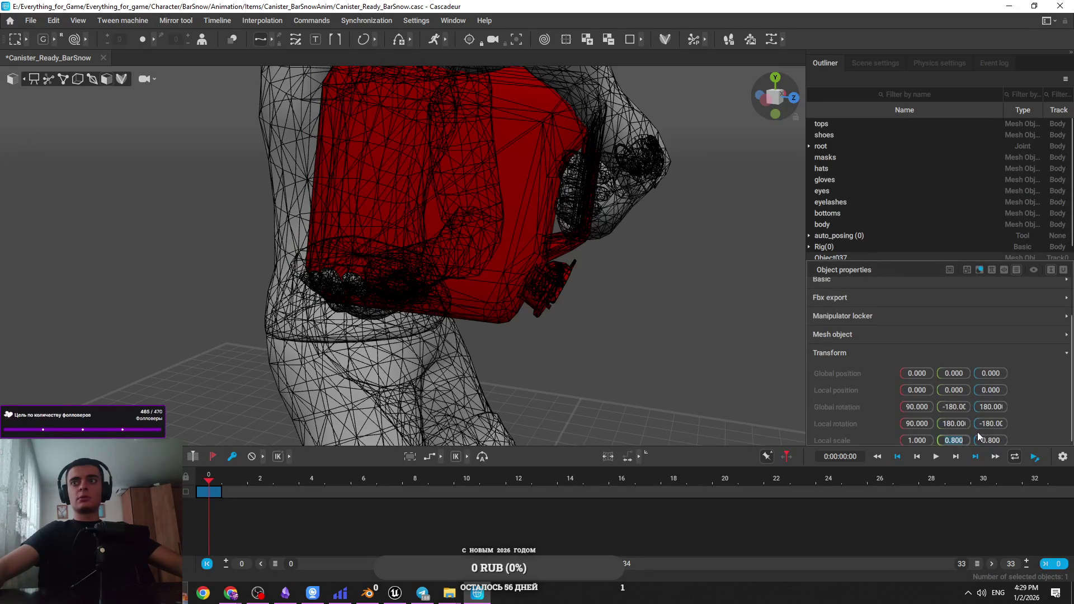
type("1.8")
key("Return")
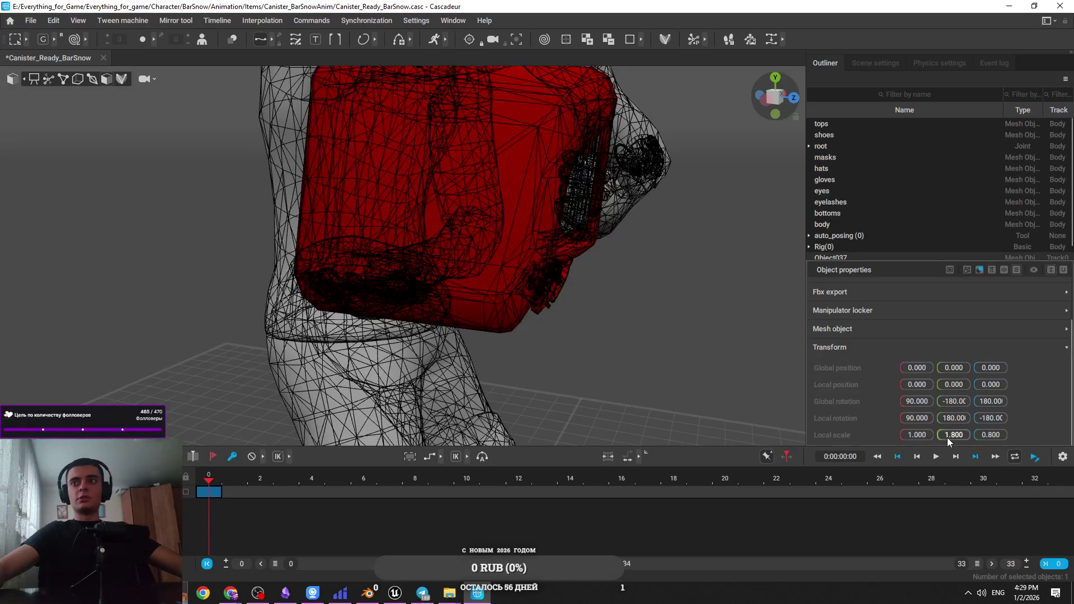
Set the canister's Y and Z scale to 1.000, then restore solid shading
key("ctrl+z")
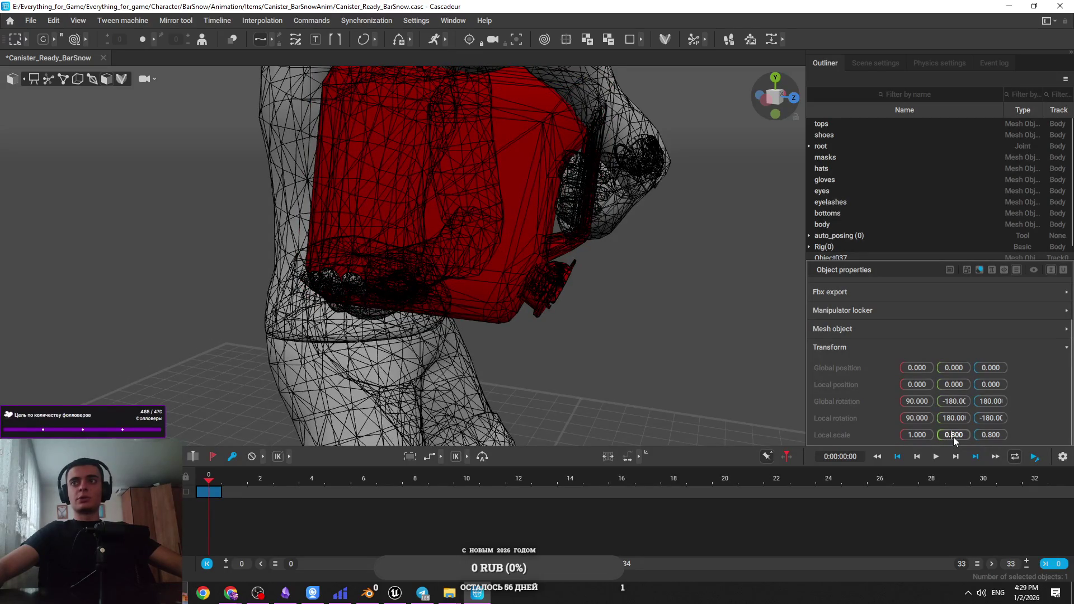
key("ctrl+shift+z")
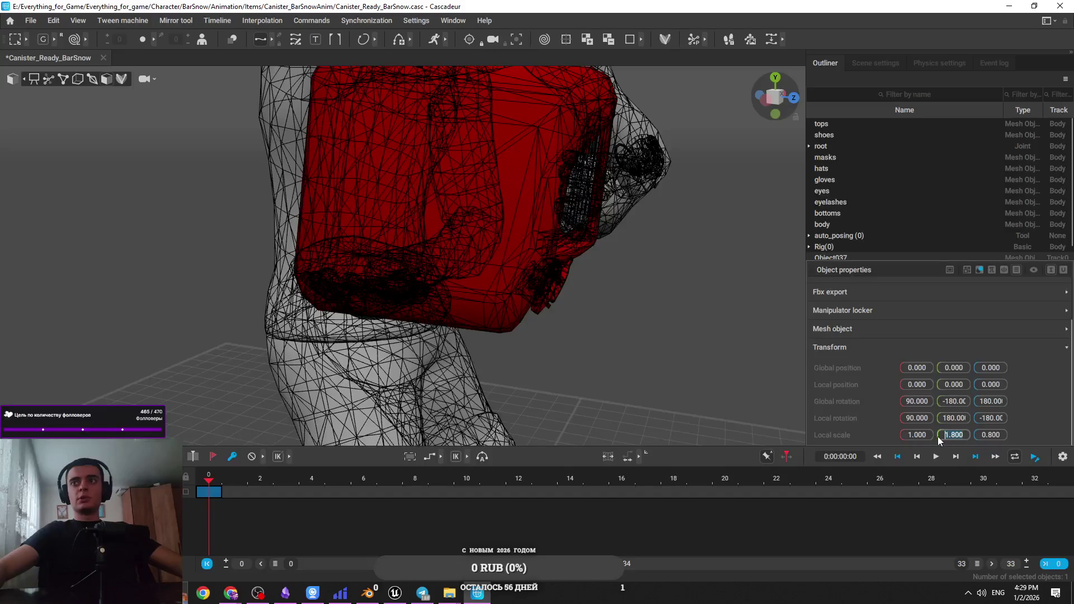
key("Return")
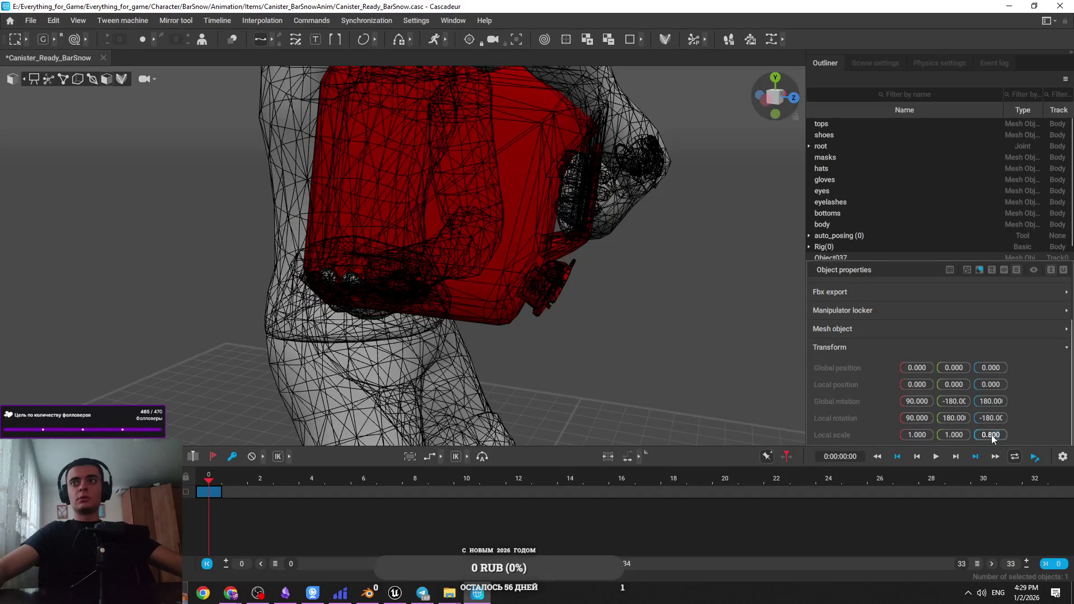
type("1")
key("Return")
left_click(639, 334)
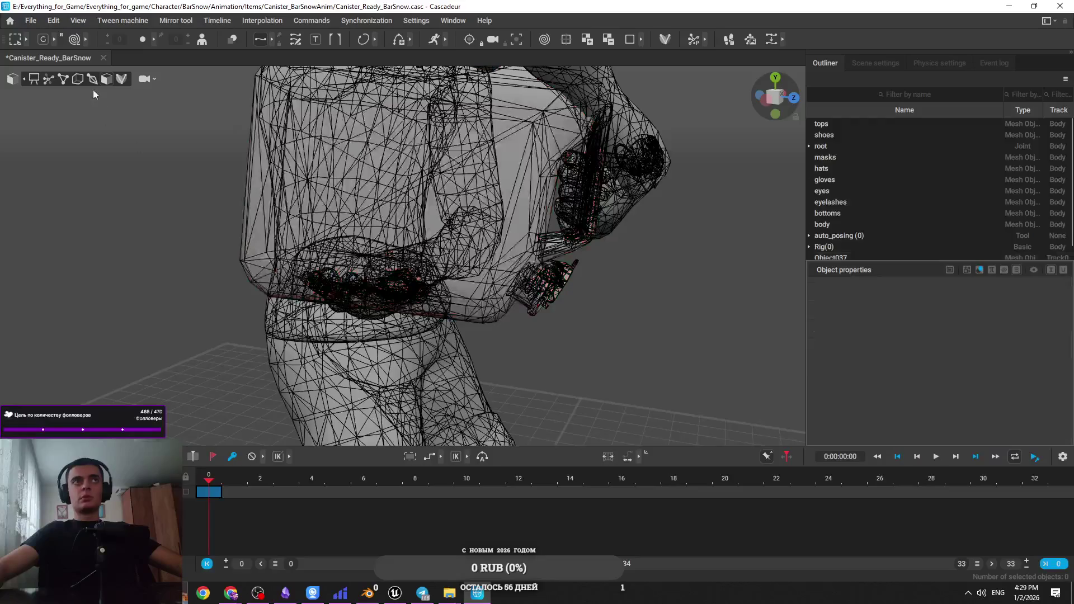
left_click(35, 79)
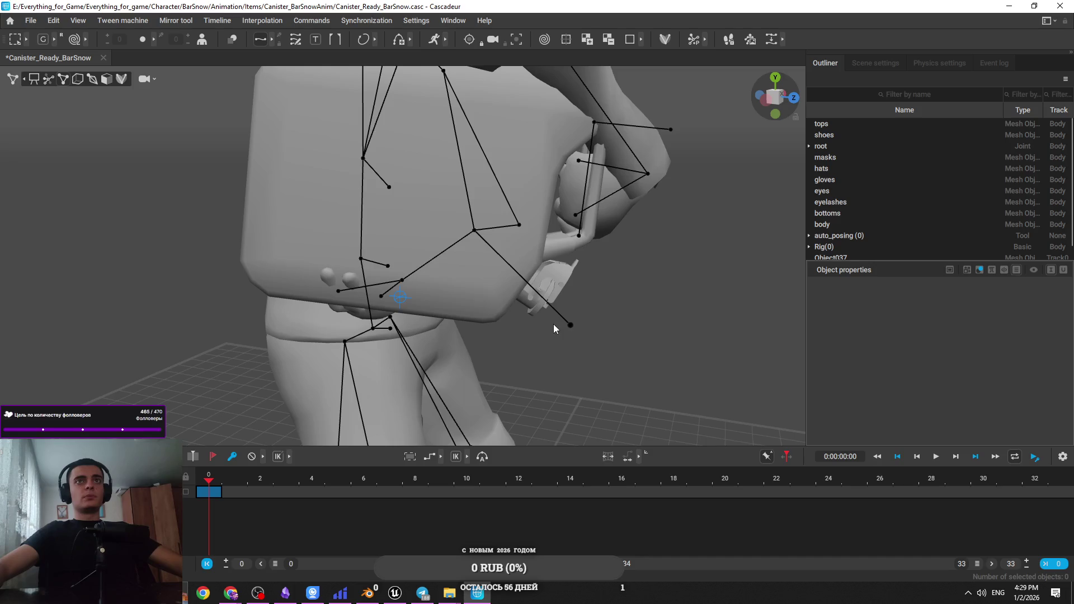
Show the skeleton joints and shift the pelvis to adjust the hips
left_click(51, 80)
left_click(374, 328)
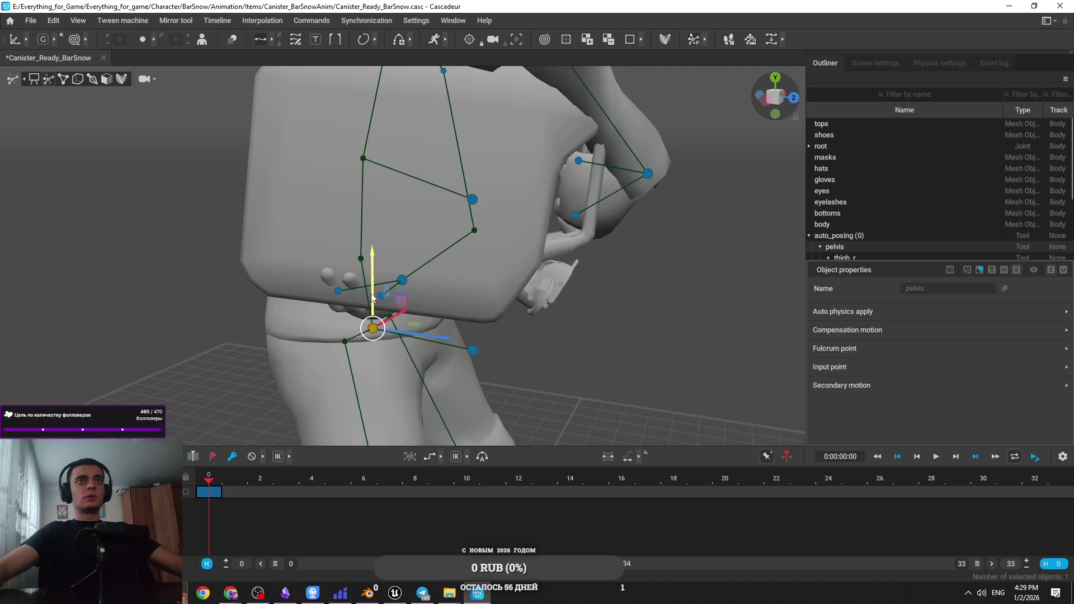
mouse_move(373, 305)
left_mouse_down()
mouse_move(372, 330)
mouse_move(392, 313)
left_mouse_up()
Select both hand points and raise the hands and canister upward
left_click(403, 279)
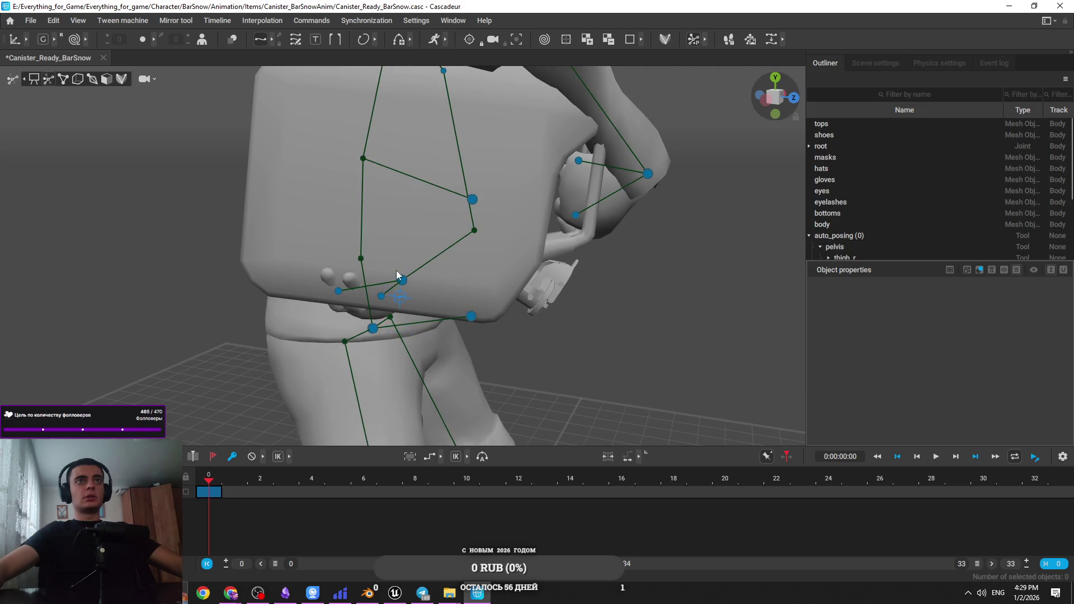
key("KP_1")
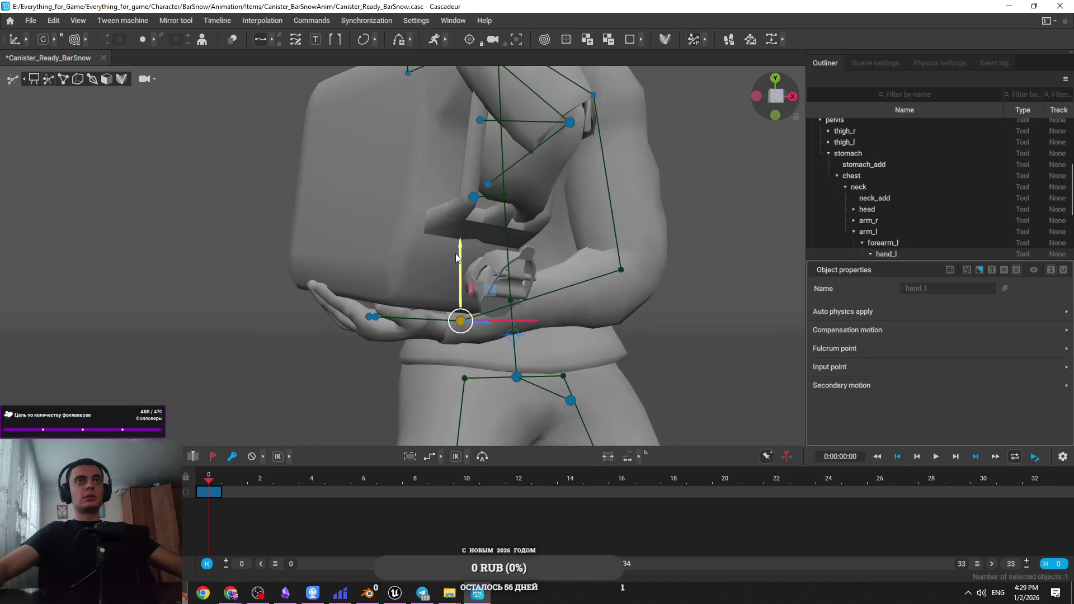
key("KP_3")
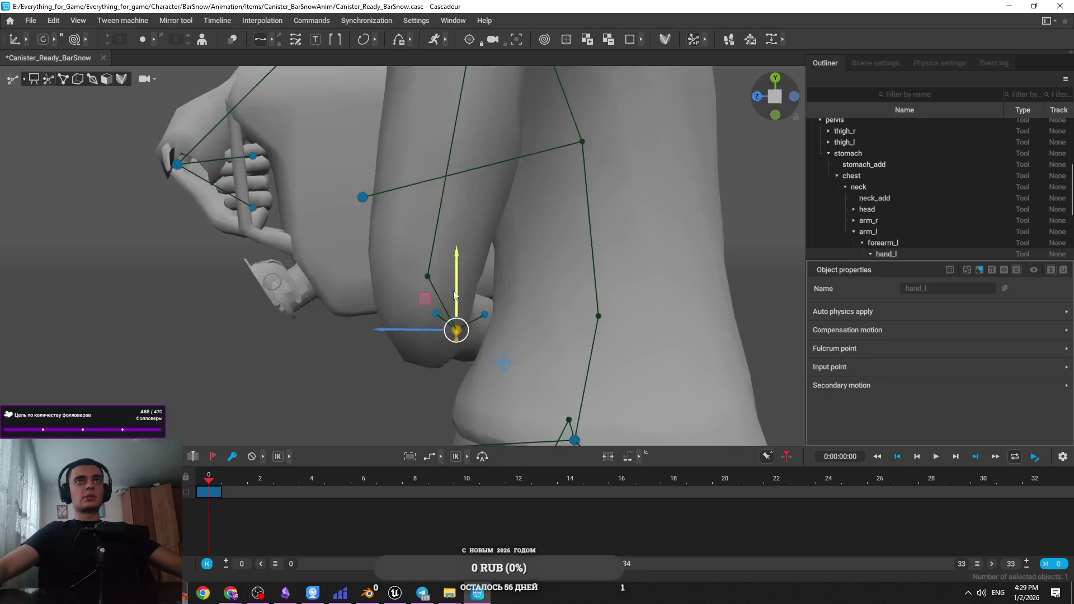
left_click(297, 213, "shift")
left_click(350, 149, "shift")
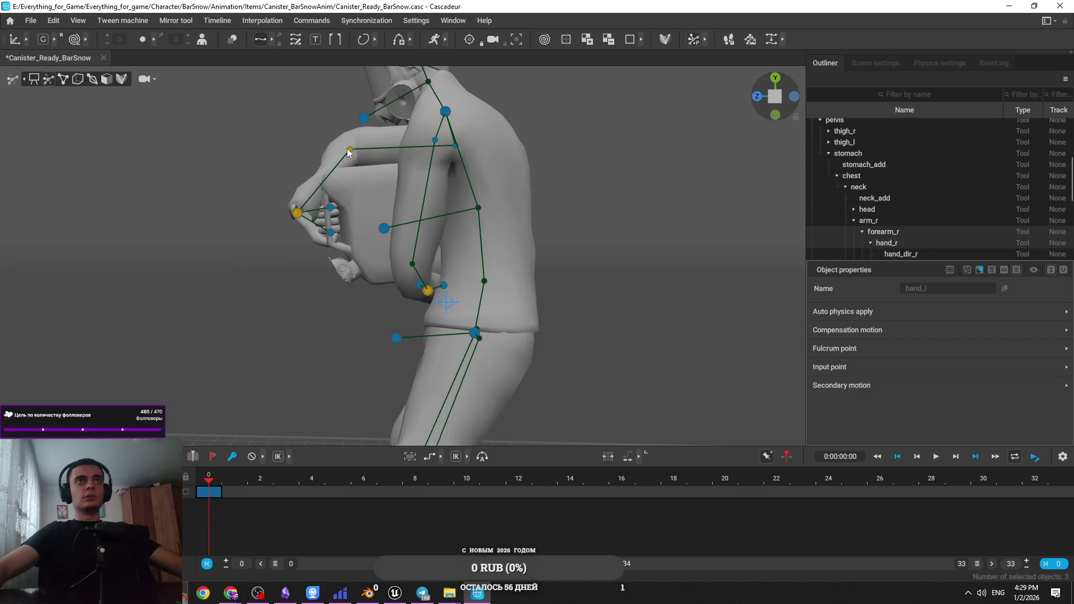
left_click_drag(351, 149, 351, 218)
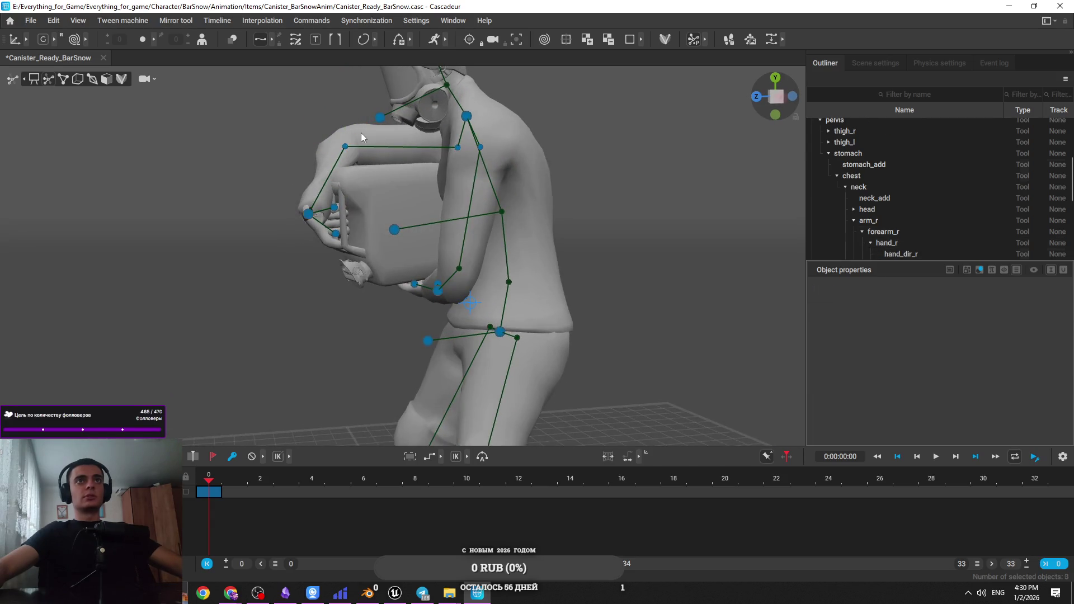
mouse_move(347, 109)
left_mouse_down()
mouse_move(348, 91)
mouse_move(441, 193)
mouse_move(473, 203)
left_mouse_up()
Try adjusting the right forearm and hand points, undoing the changes
key("ctrl+z")
key("ctrl+z")
key("ctrl+z")
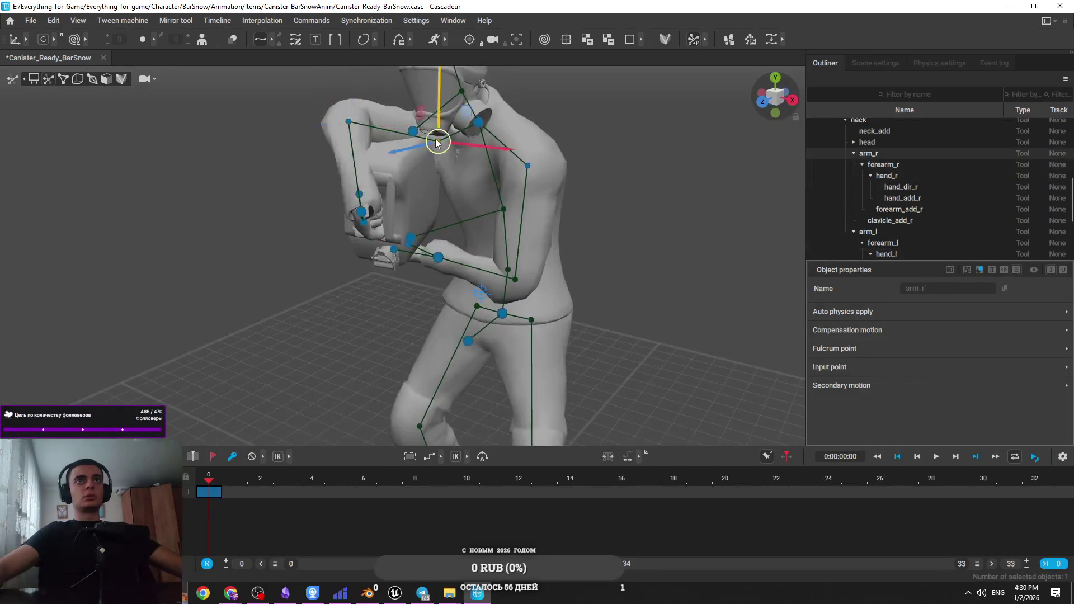
left_click(337, 154)
left_click(347, 121)
mouse_move(316, 116)
left_mouse_down()
mouse_move(388, 179)
mouse_move(343, 186)
mouse_move(378, 214)
mouse_move(467, 203)
mouse_move(375, 181)
left_mouse_up()
key("ctrl+z")
key("ctrl+z")
key("ctrl+z")
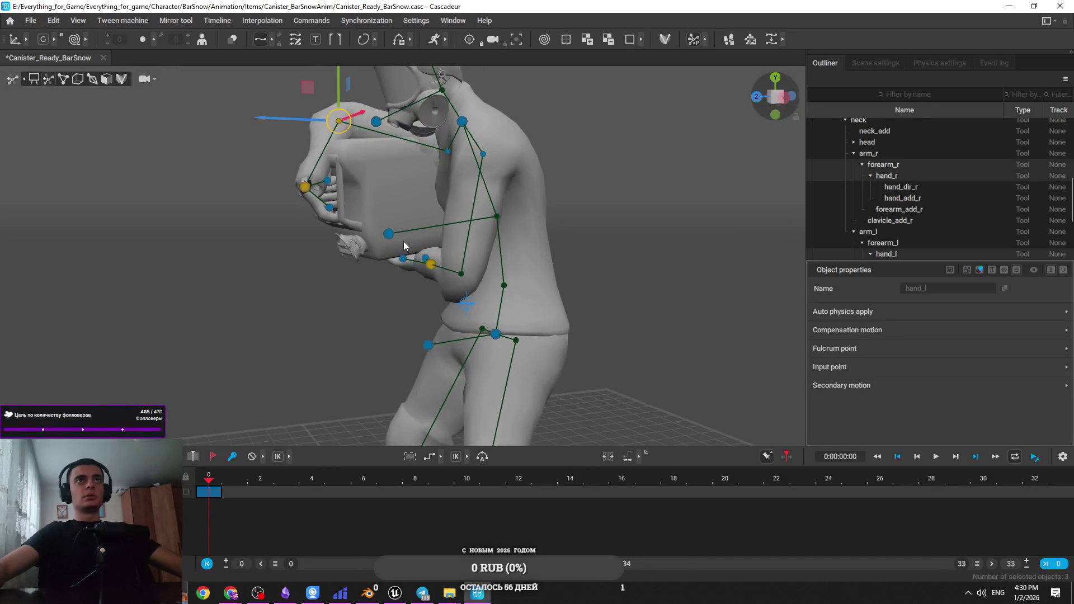
mouse_move(404, 241)
left_mouse_down()
mouse_move(384, 281)
mouse_move(323, 214)
mouse_move(546, 220)
mouse_move(322, 176)
left_mouse_up()
left_click_drag(322, 133, 310, 125)
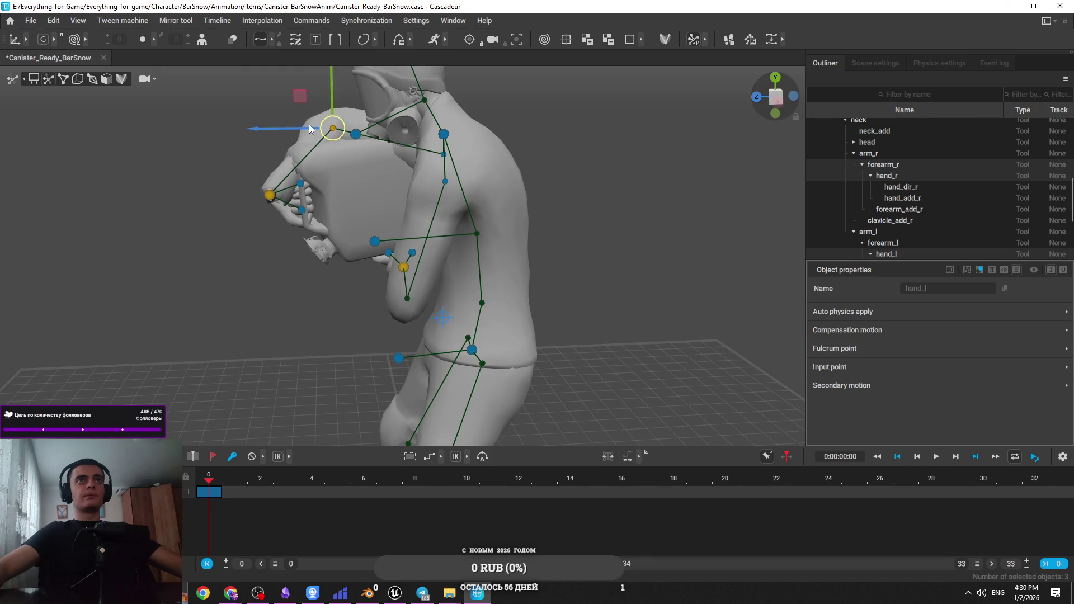
key("ctrl+z")
left_click(295, 227)
Move the right hand up and left, then rotate hand_r and the canister slightly
left_click(286, 200)
mouse_move(286, 200)
left_mouse_down()
mouse_move(276, 186)
mouse_move(267, 191)
mouse_move(477, 284)
mouse_move(472, 292)
mouse_move(459, 280)
mouse_move(409, 217)
mouse_move(302, 199)
mouse_move(281, 225)
mouse_move(268, 224)
left_mouse_up()
left_click(479, 278)
left_click(479, 279)
left_click(283, 196)
key("e")
left_click_drag(258, 186, 260, 185)
key("w")
Select both hand joints and slide the hands and canister sideways along X
left_click(371, 250)
mouse_move(372, 250)
left_mouse_down()
mouse_move(409, 263)
mouse_move(607, 267)
mouse_move(422, 287)
mouse_move(402, 275)
left_mouse_up()
mouse_move(547, 304)
left_mouse_down()
mouse_move(376, 355)
mouse_move(290, 304)
mouse_move(430, 318)
mouse_move(399, 307)
left_mouse_up()
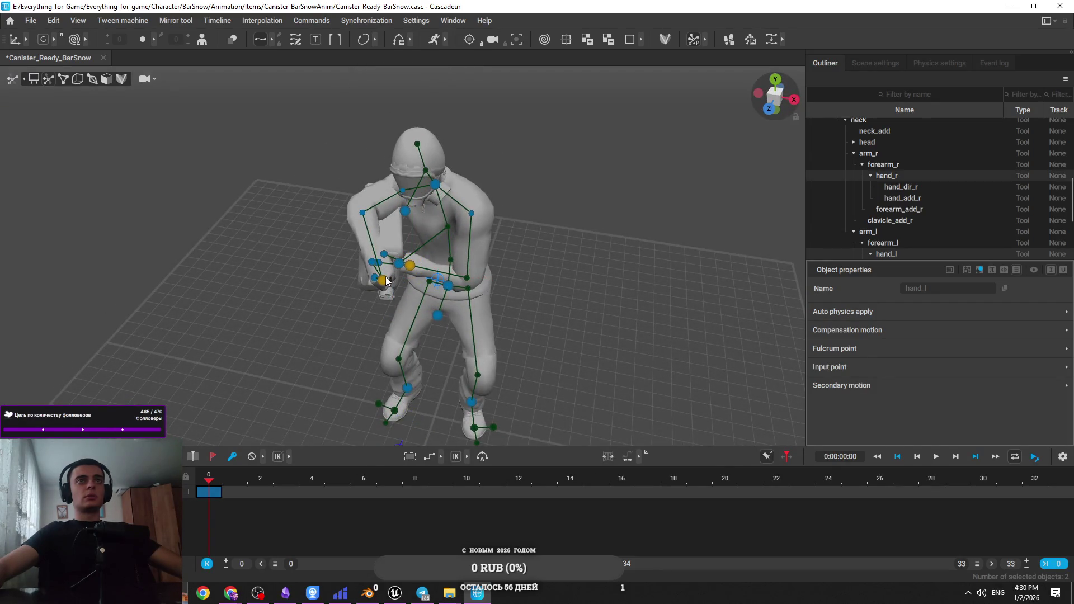
left_click(593, 311)
scroll(593, 310, "up", 3)
left_click(366, 301)
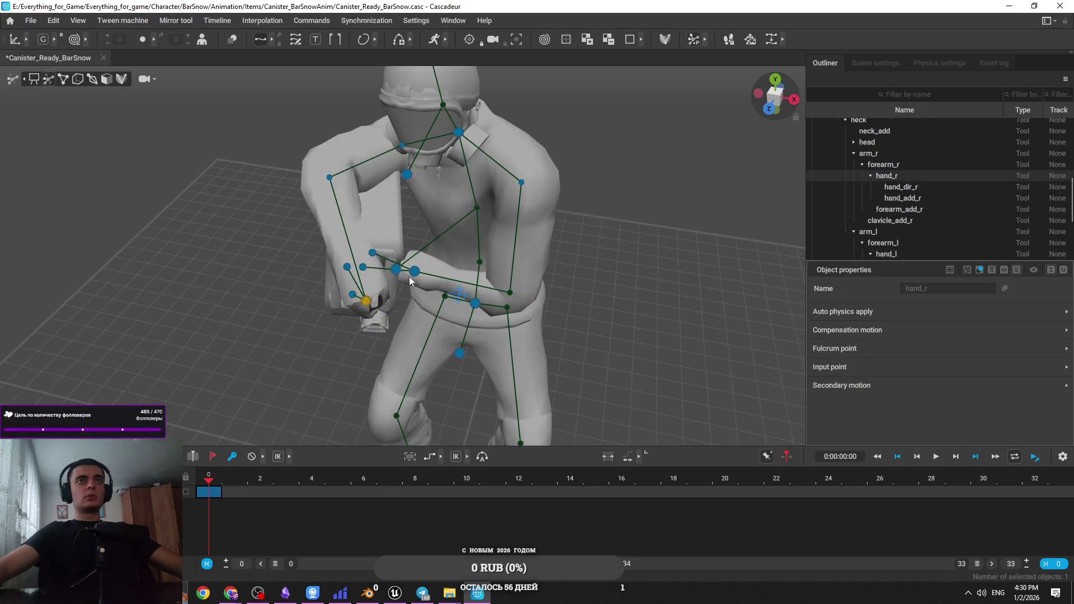
left_click(414, 273, "shift")
mouse_move(435, 292)
left_mouse_down()
mouse_move(422, 290)
mouse_move(557, 277)
mouse_move(404, 274)
mouse_move(400, 292)
left_mouse_up()
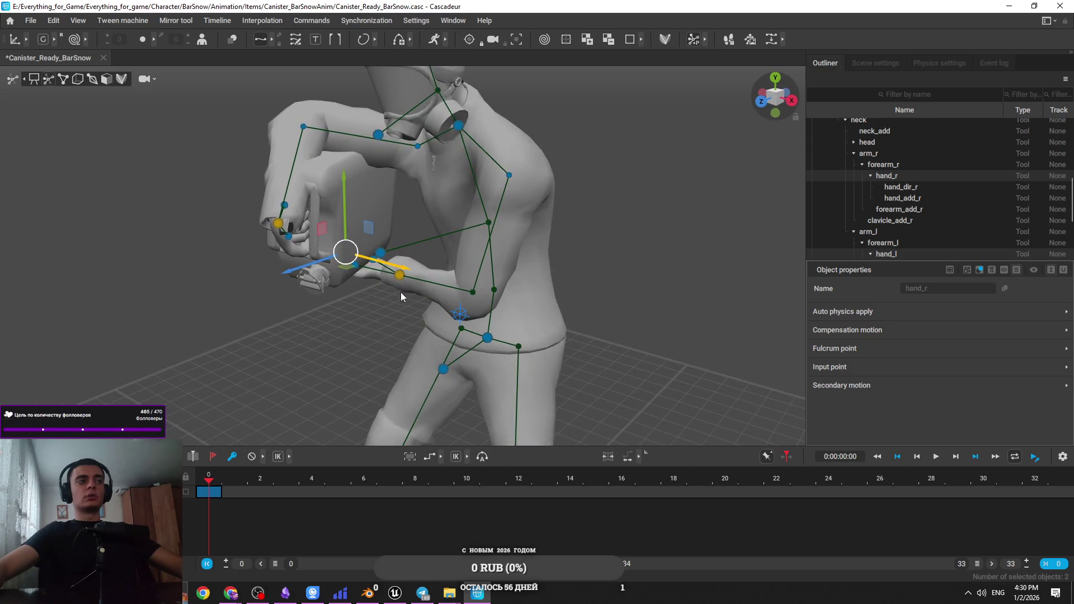
left_click(379, 308)
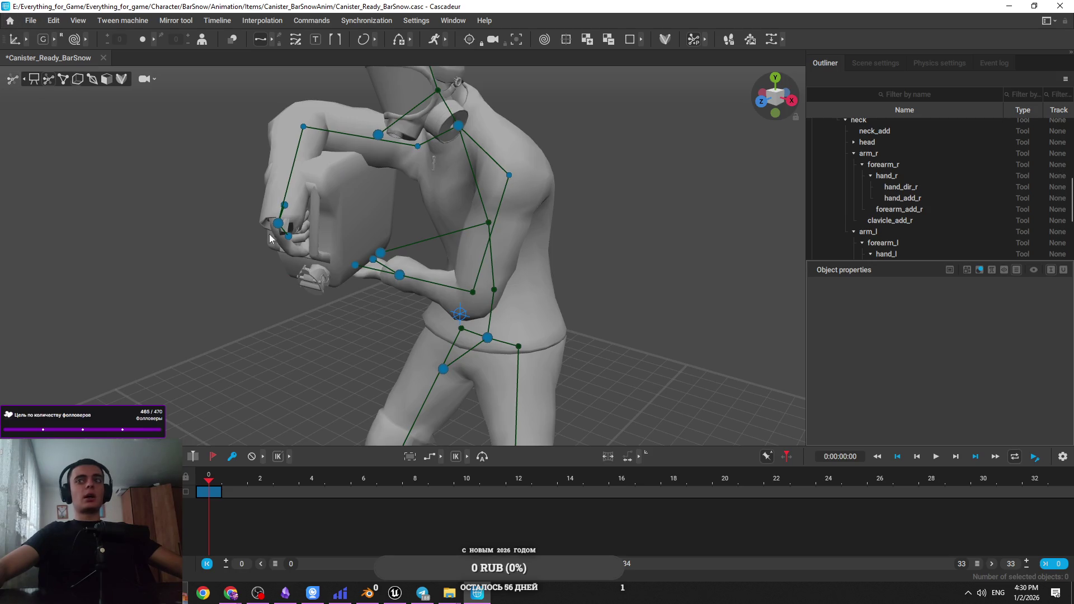
left_click(28, 20)
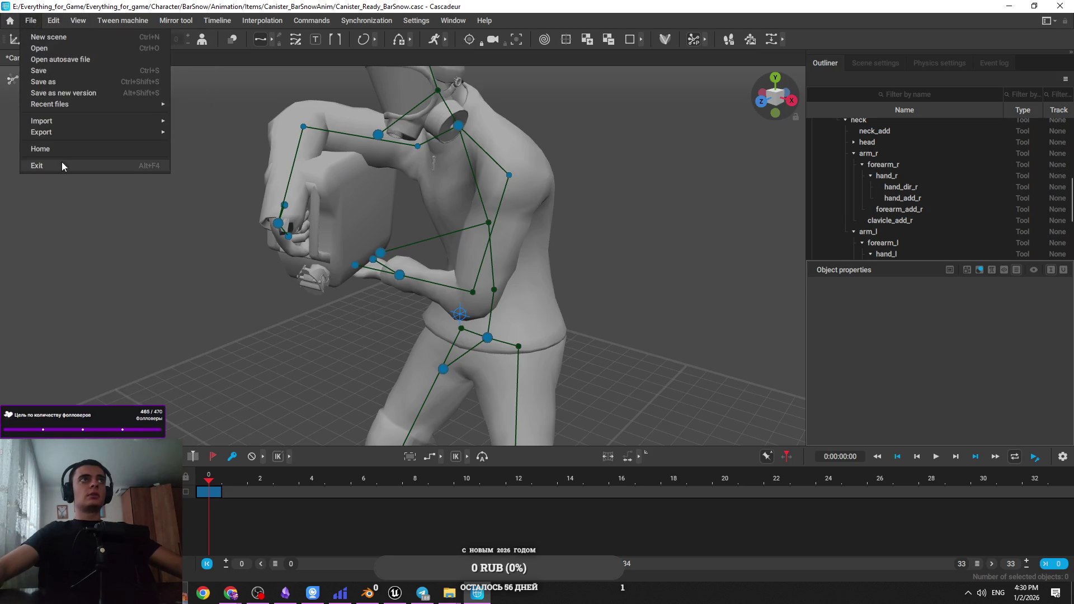
Export the pose as FBX with Animations to Canister_Ready_BarSnowAnim.fbx, overwriting it, and return to Unreal
mouse_move(65, 138)
left_click(197, 137)
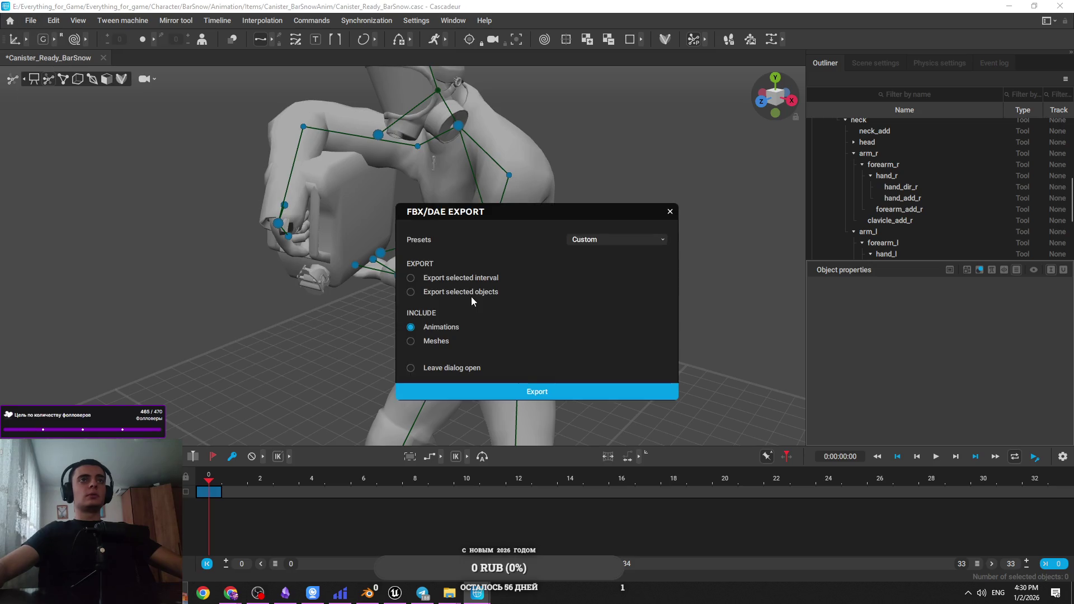
left_click(505, 390)
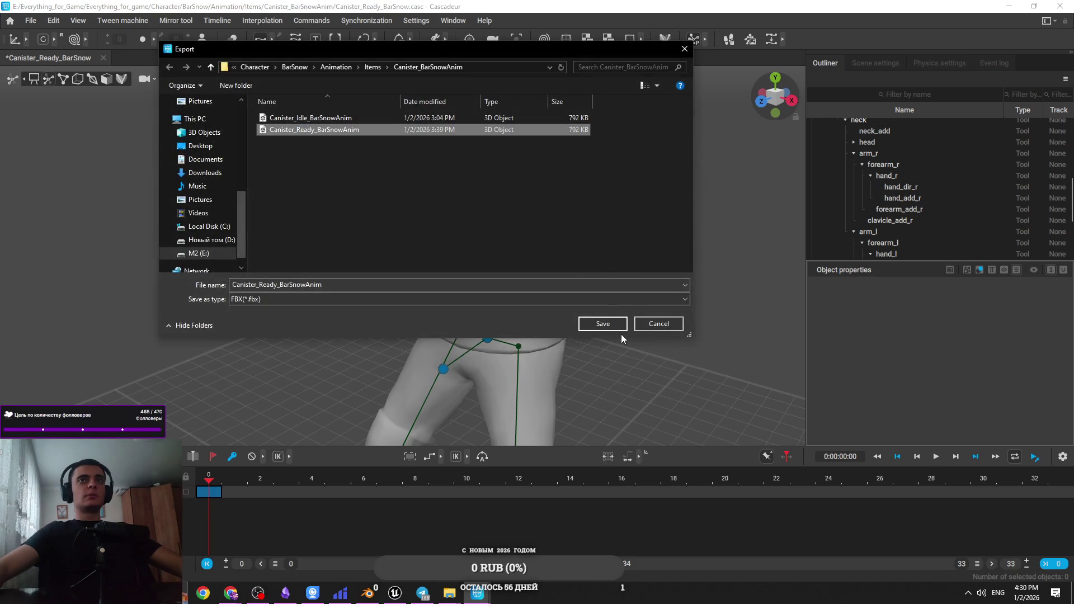
left_click(610, 326)
left_click(575, 301)
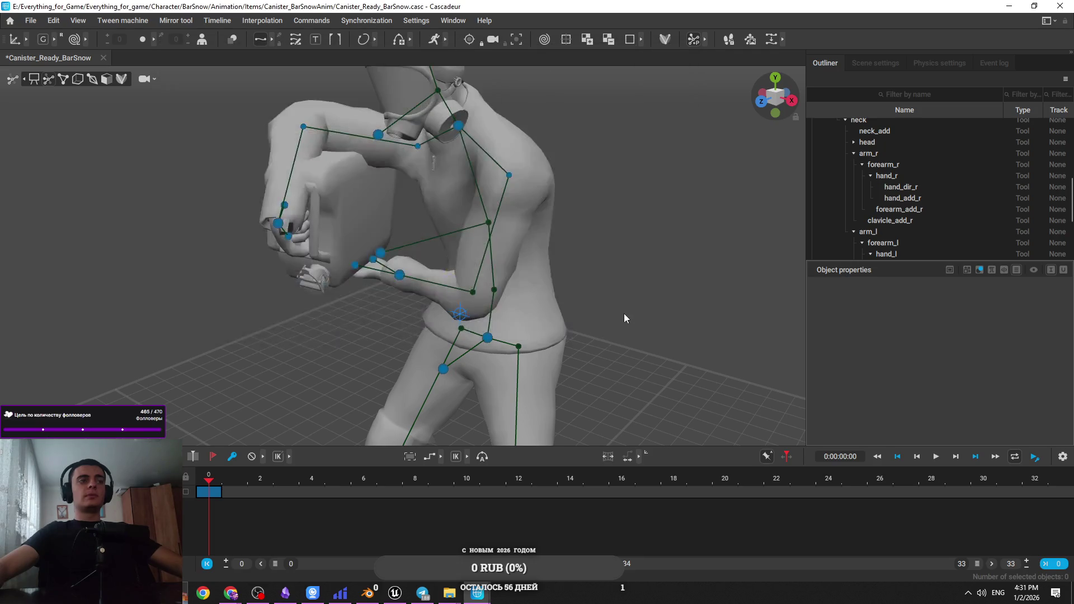
left_click(1017, 4)
left_click(395, 593)
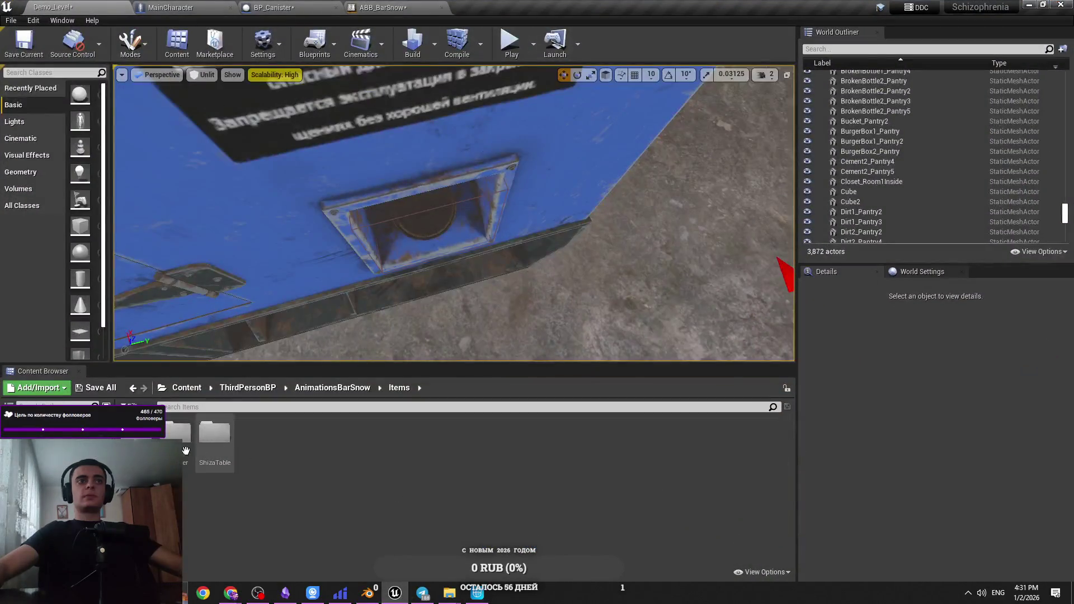
Open the Canister folder with the reimported Canister_Ready_BarSnowAnim, then start a level play-test
double_click(183, 467)
mouse_move(450, 593)
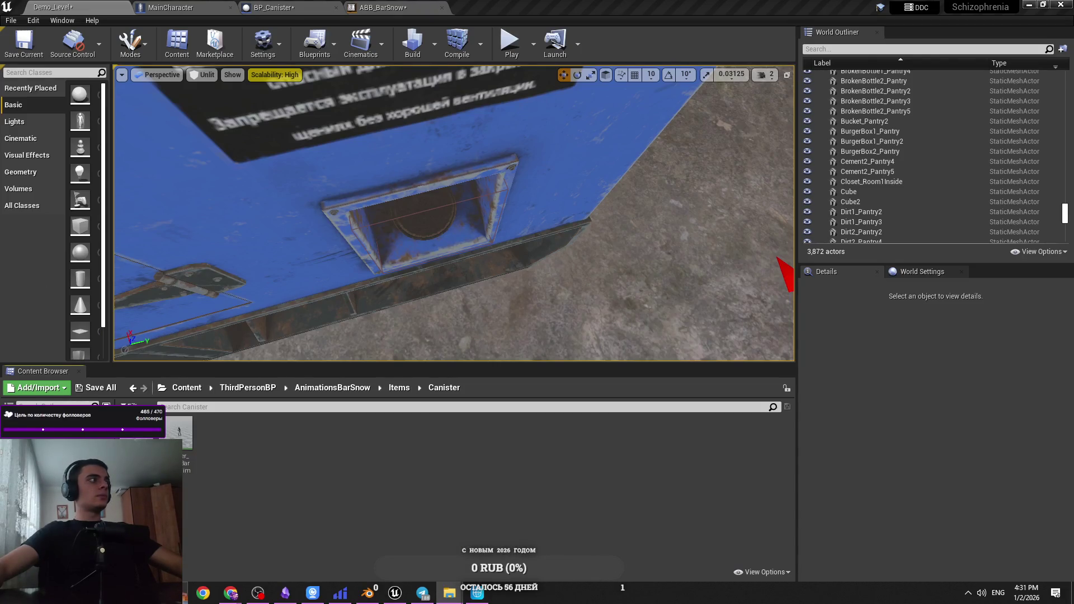
left_click(517, 45)
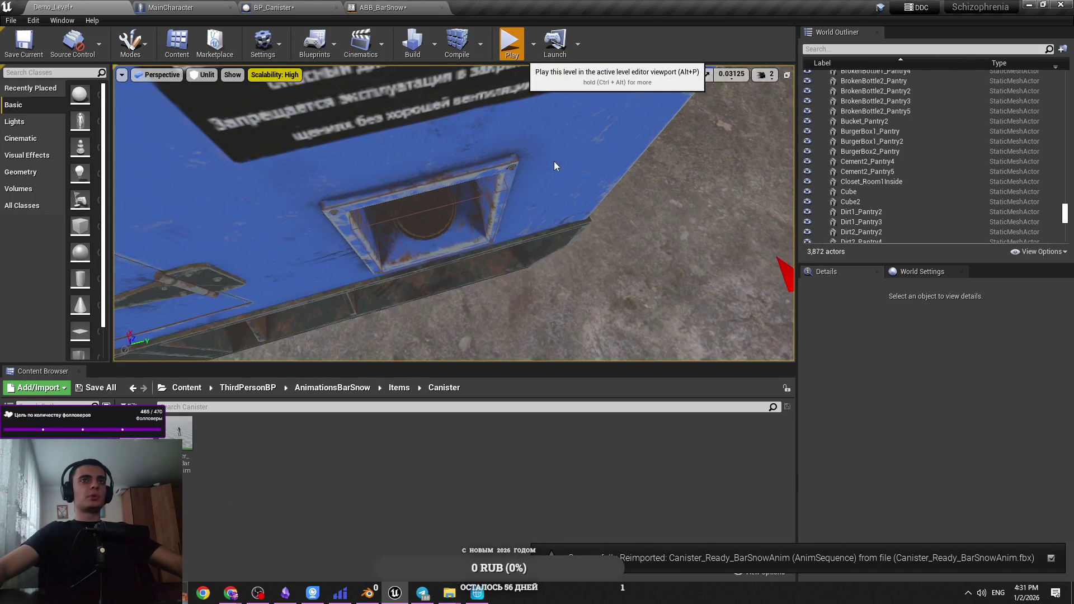
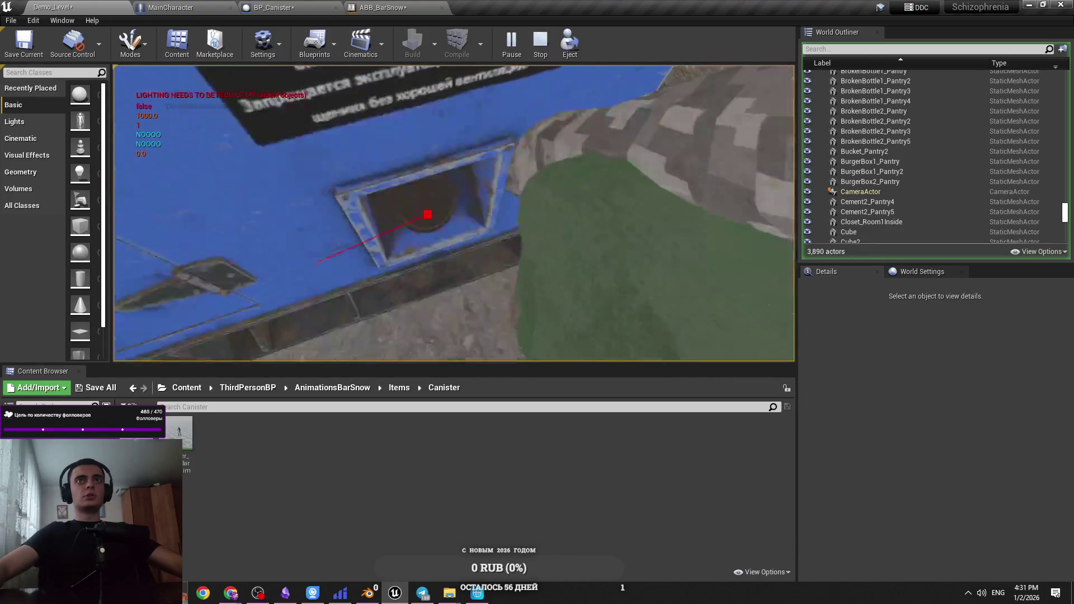
Stop the Demo_Level play test and return to the editor viewport showing the canister
key("Escape")
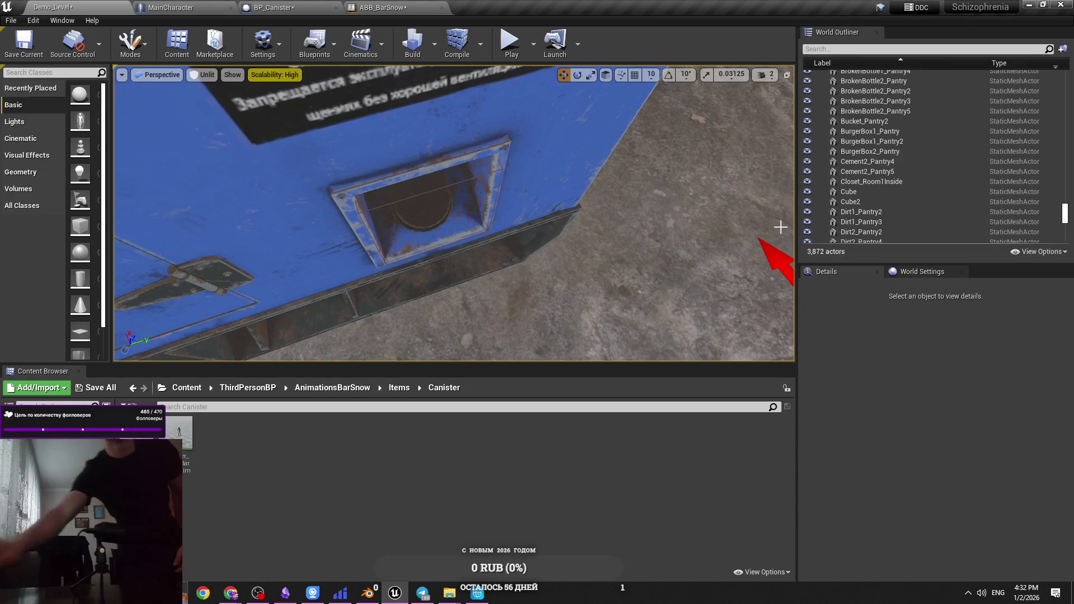
Bring the iVCam camera window to the front over the Unreal editor
left_click(324, 591)
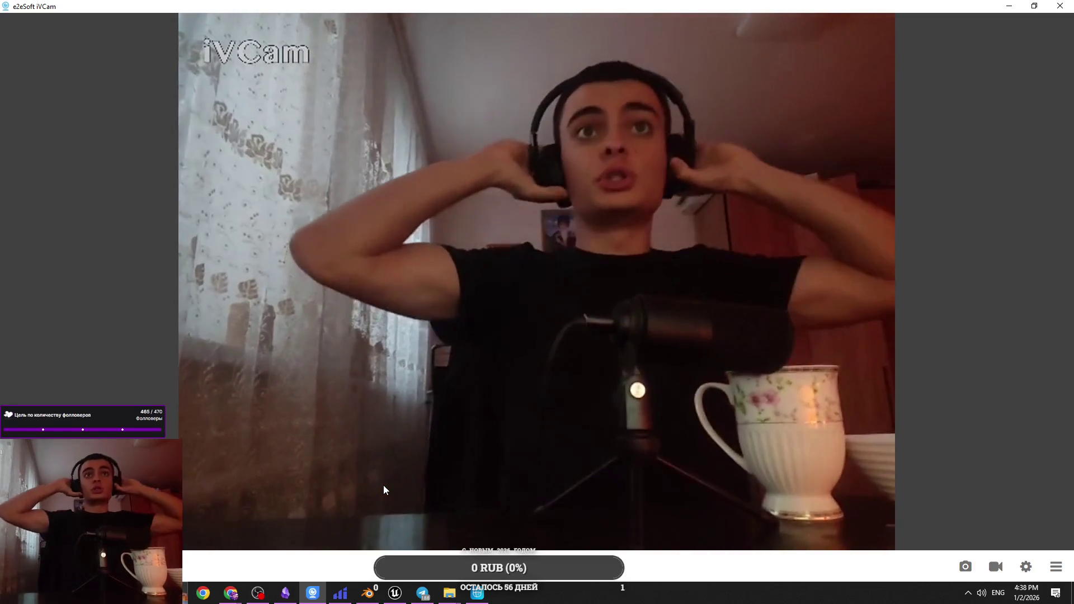
mouse_move(231, 594)
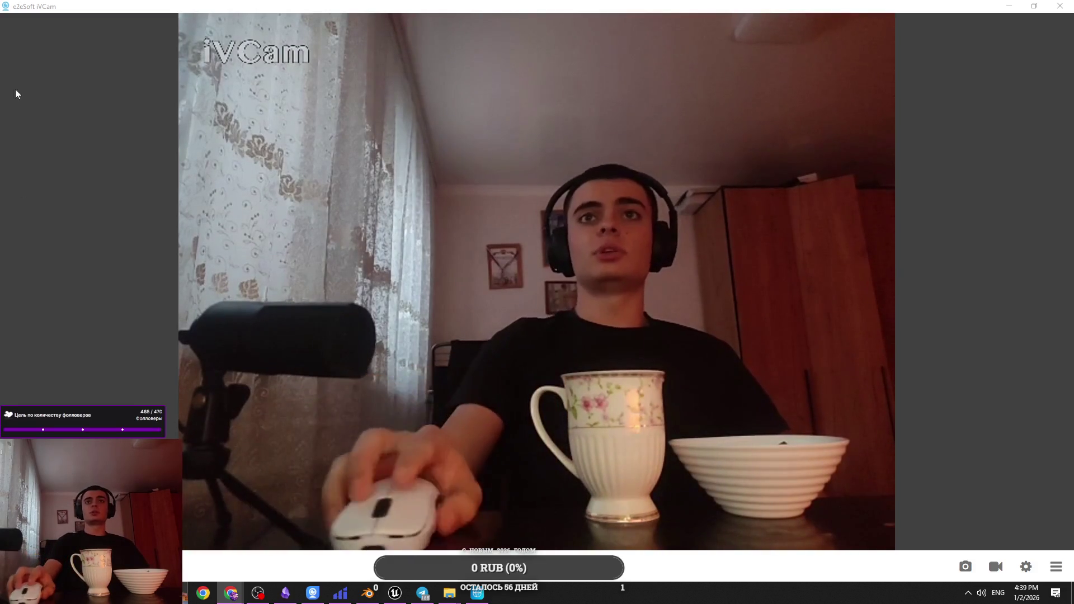
mouse_move(549, 6)
left_mouse_down()
mouse_move(360, 65)
mouse_move(353, 87)
left_mouse_up()
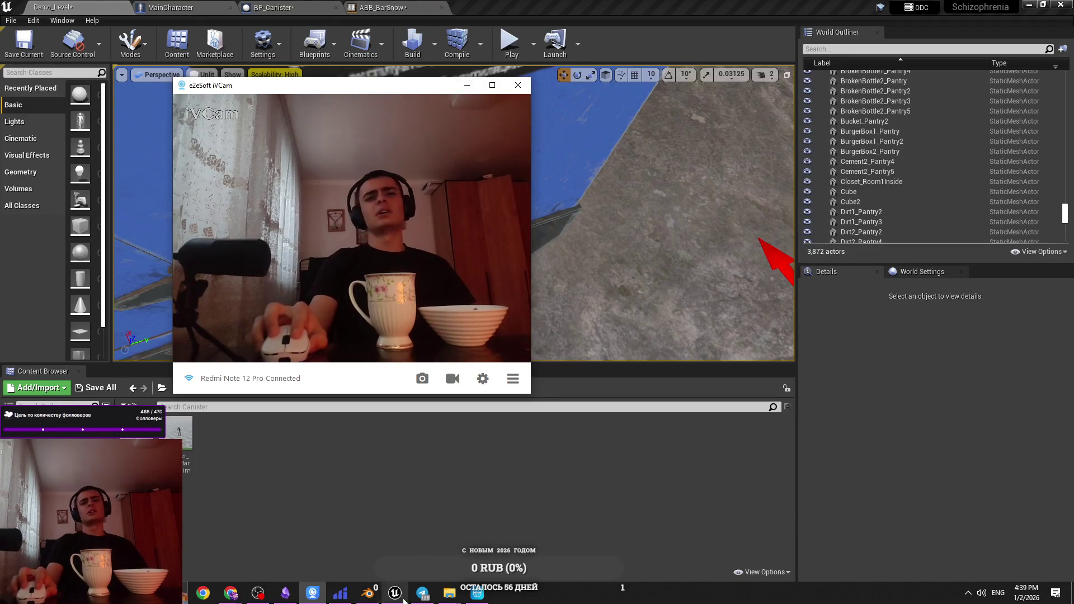
Move the iVCam window to the upper left and bring the Demo_Level viewport back in front
mouse_move(417, 602)
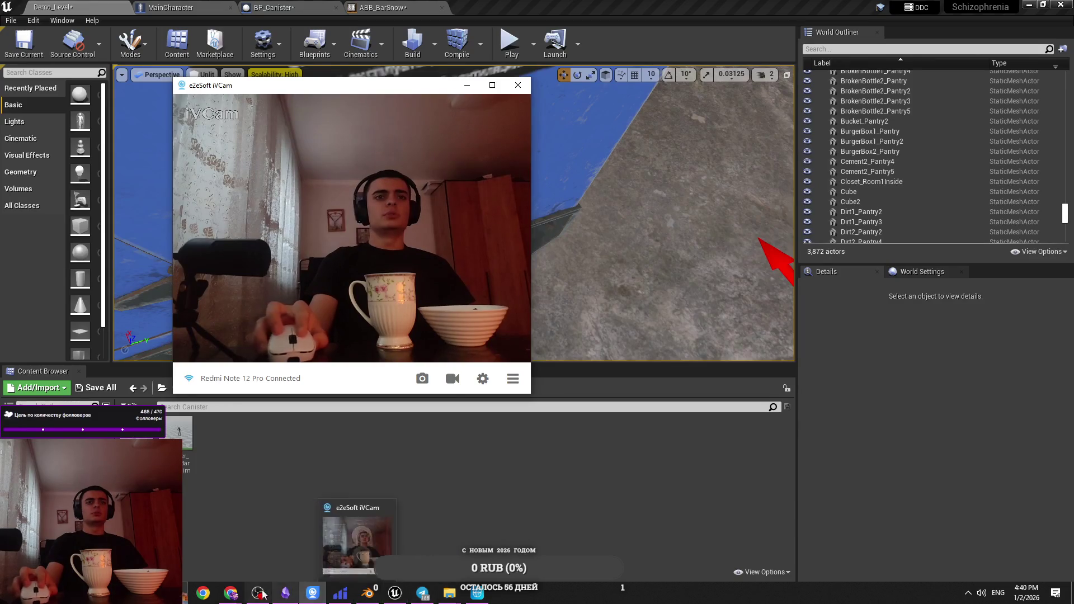
left_click(231, 593)
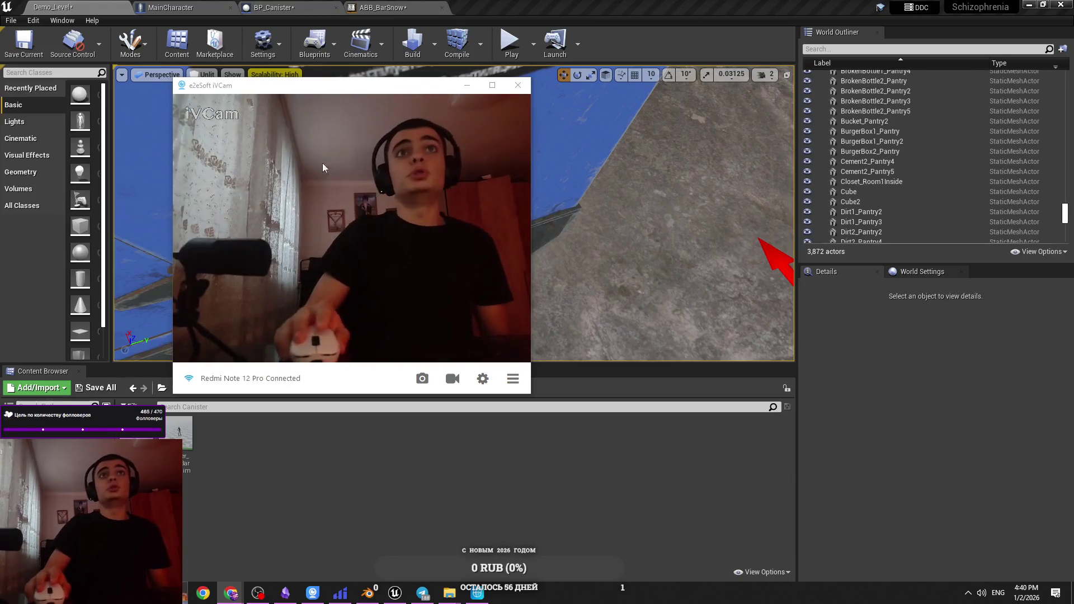
left_click_drag(388, 91, 329, 74)
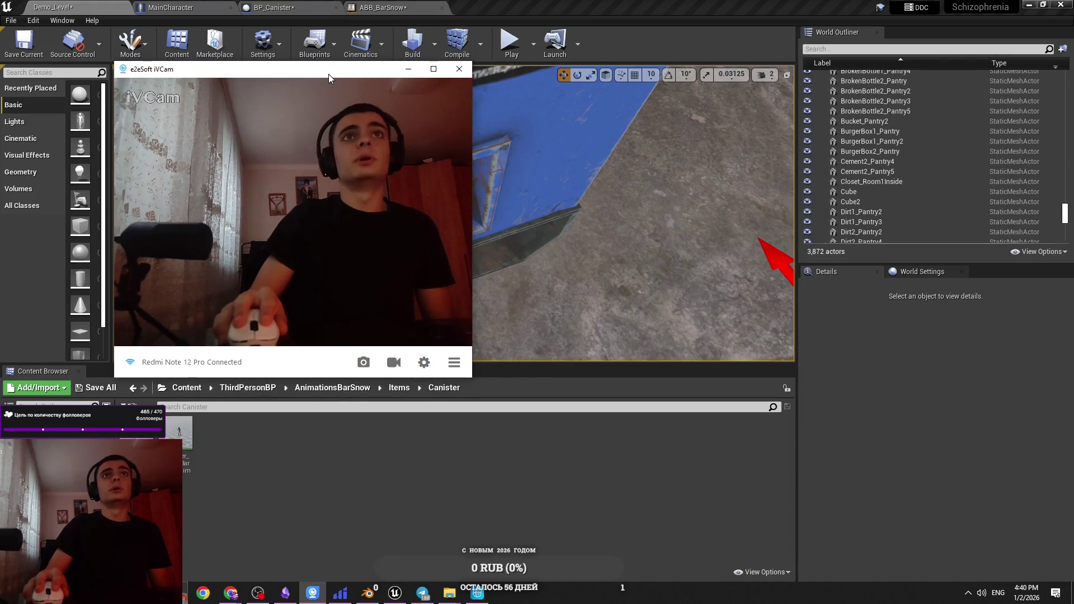
left_click_drag(542, 132, 561, 161)
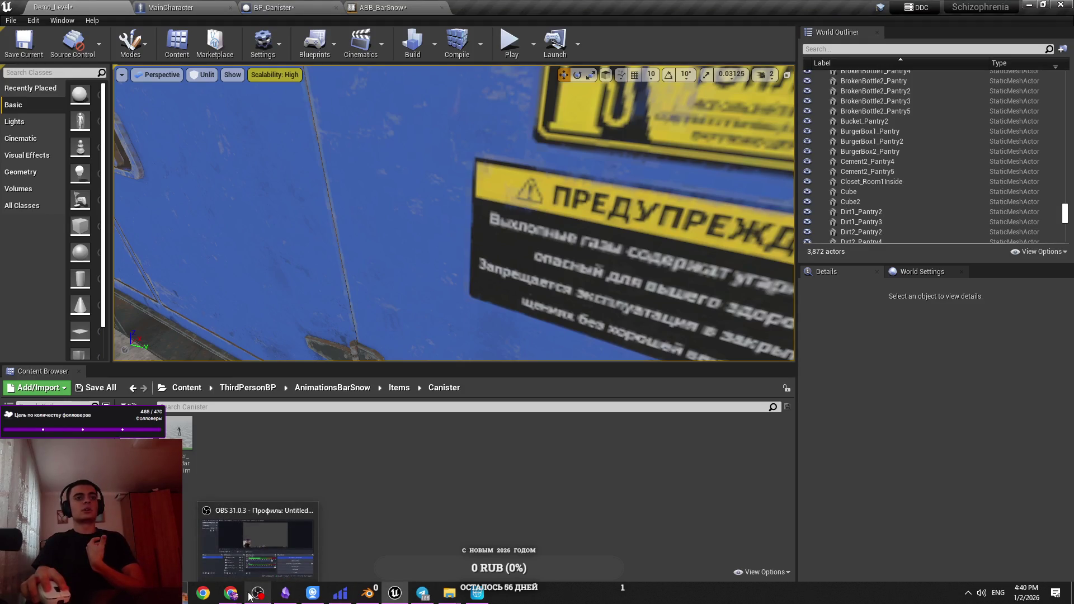
Switch from the Unreal editor to the Chrome window showing YouTube Shorts
mouse_move(237, 588)
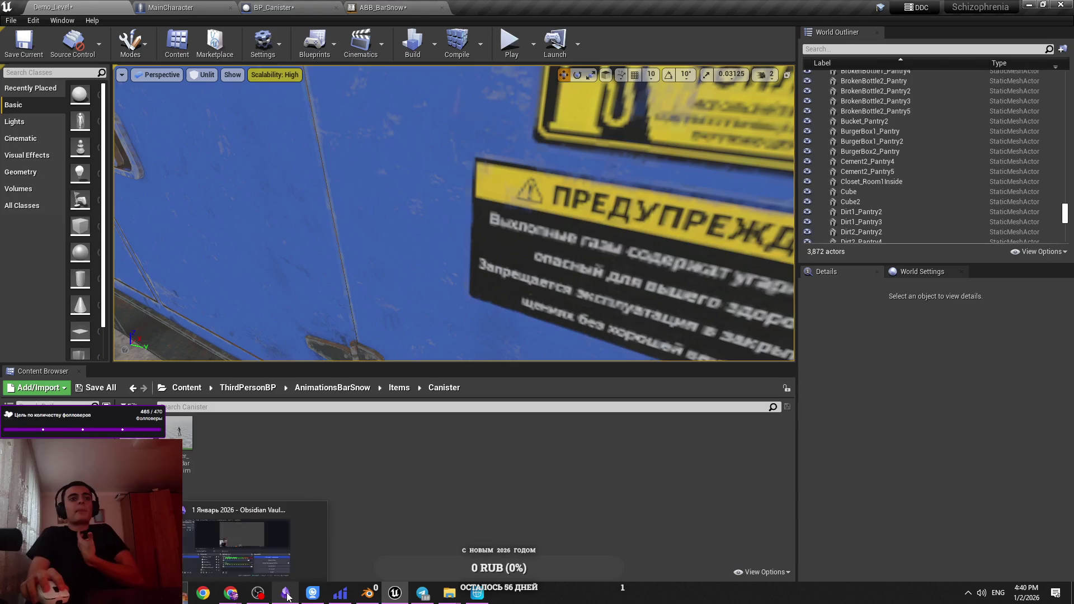
mouse_move(421, 598)
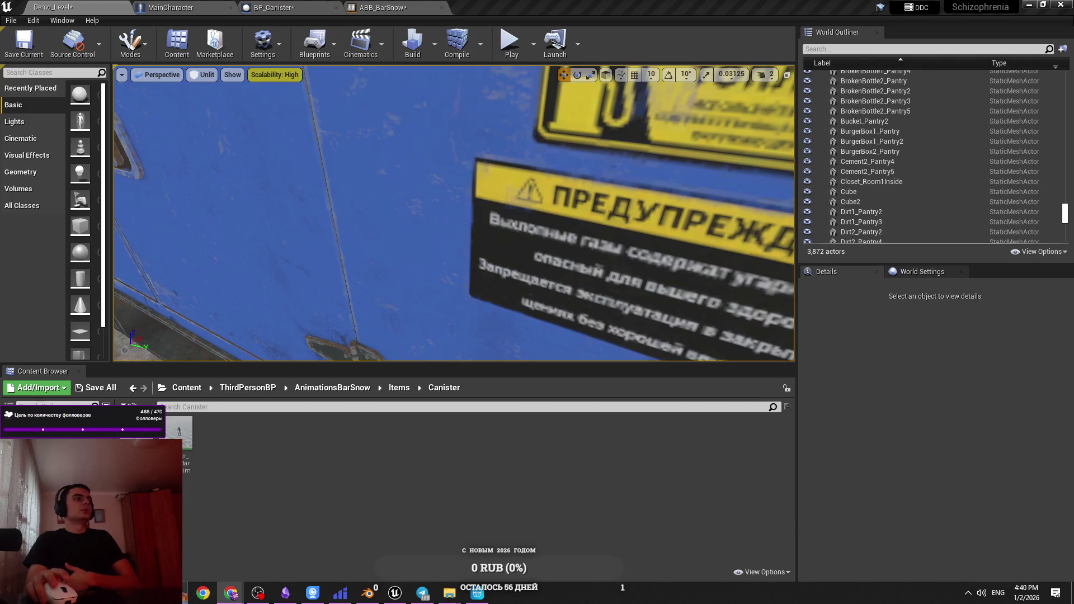
key("alt+Tab")
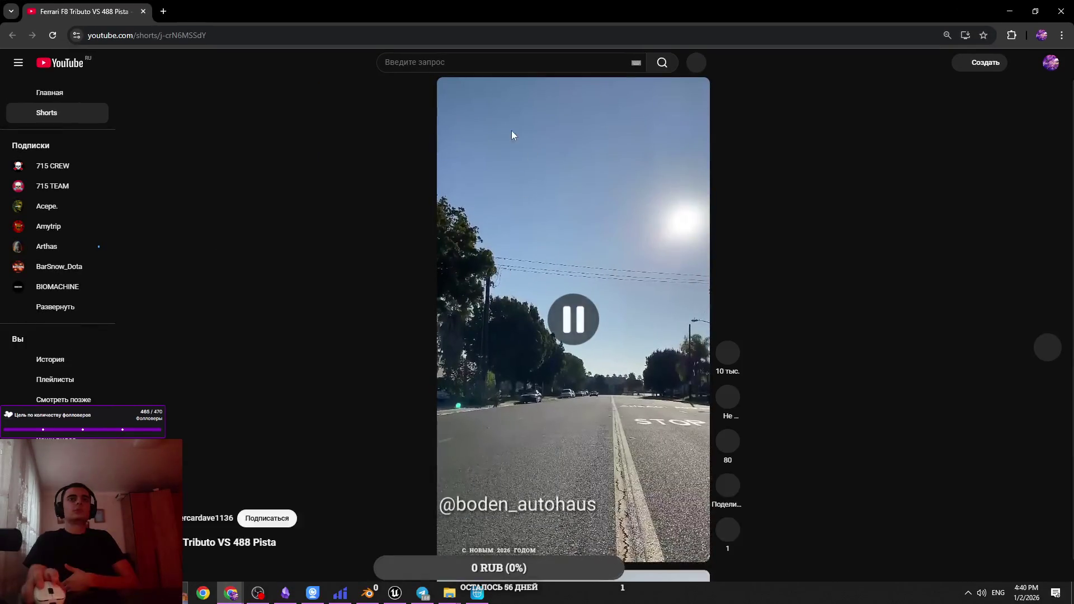
Resume the paused 'Ferrari F8 Tributo VS 488 Pista' Short
left_click(548, 235)
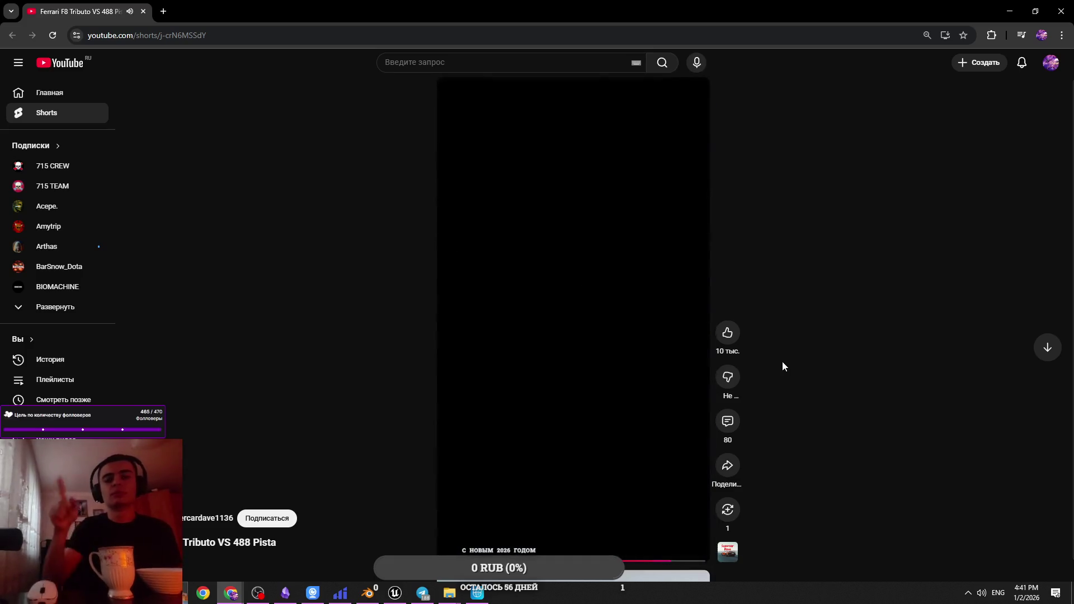
Skip ahead two Shorts in the feed, then return to the Demo_Level editor
scroll(781, 361, "down", 1)
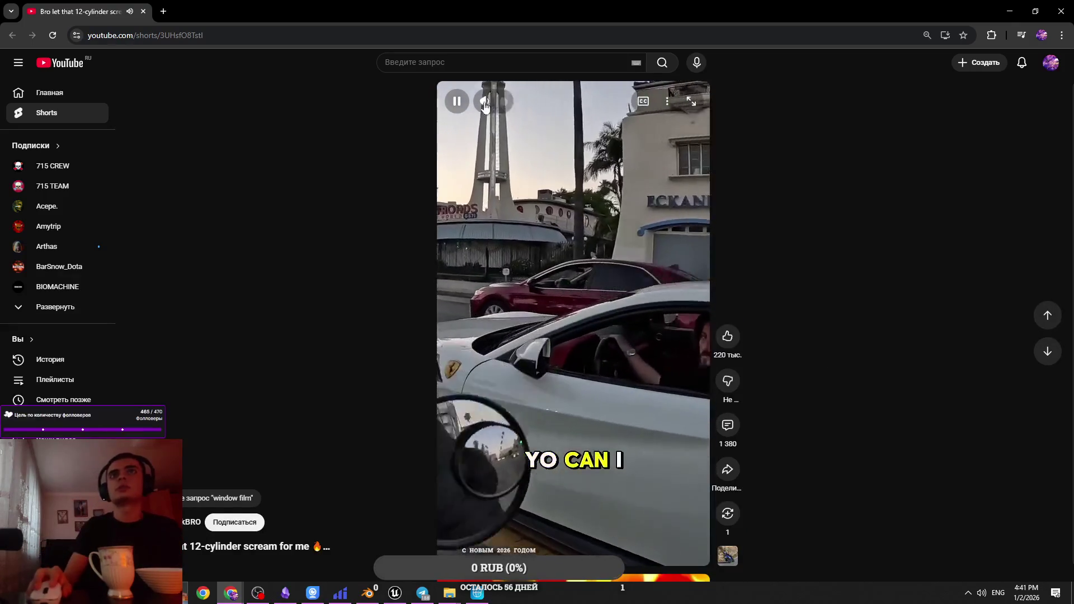
mouse_move(514, 105)
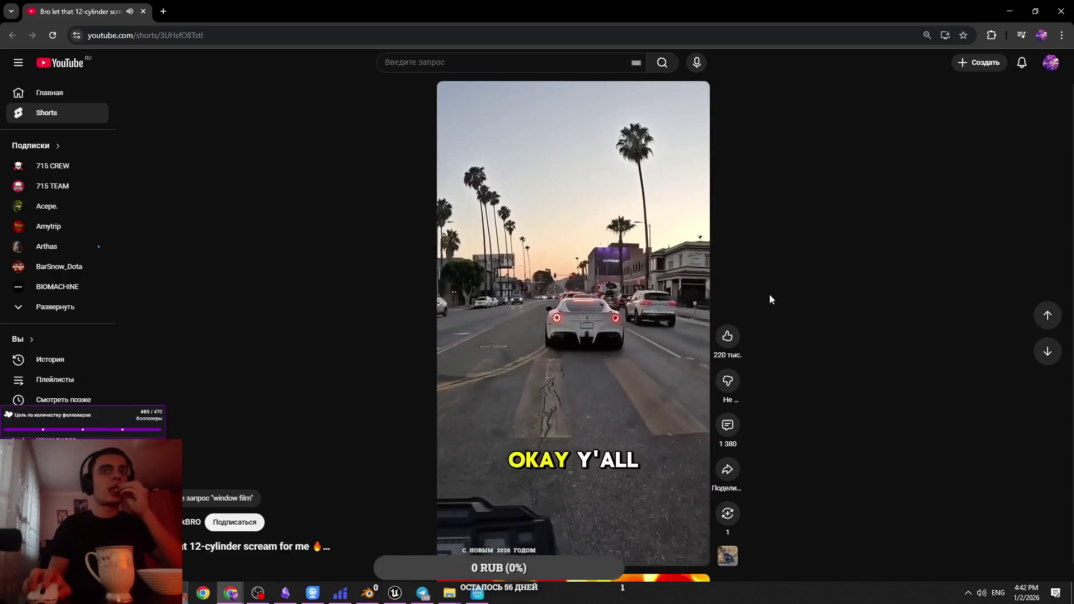
scroll(842, 321, "down", 1)
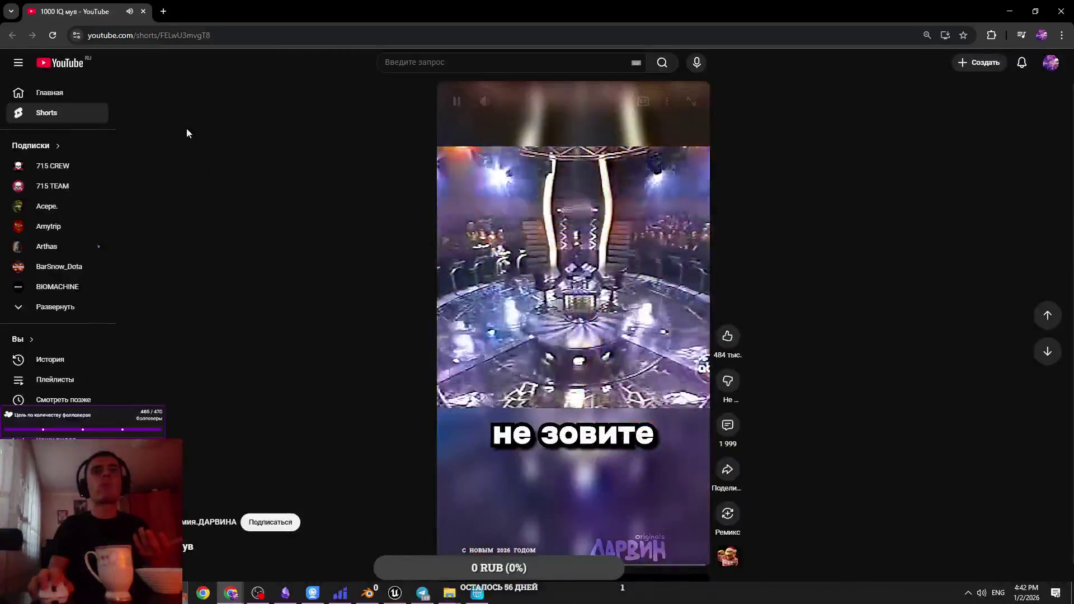
key("alt+Tab")
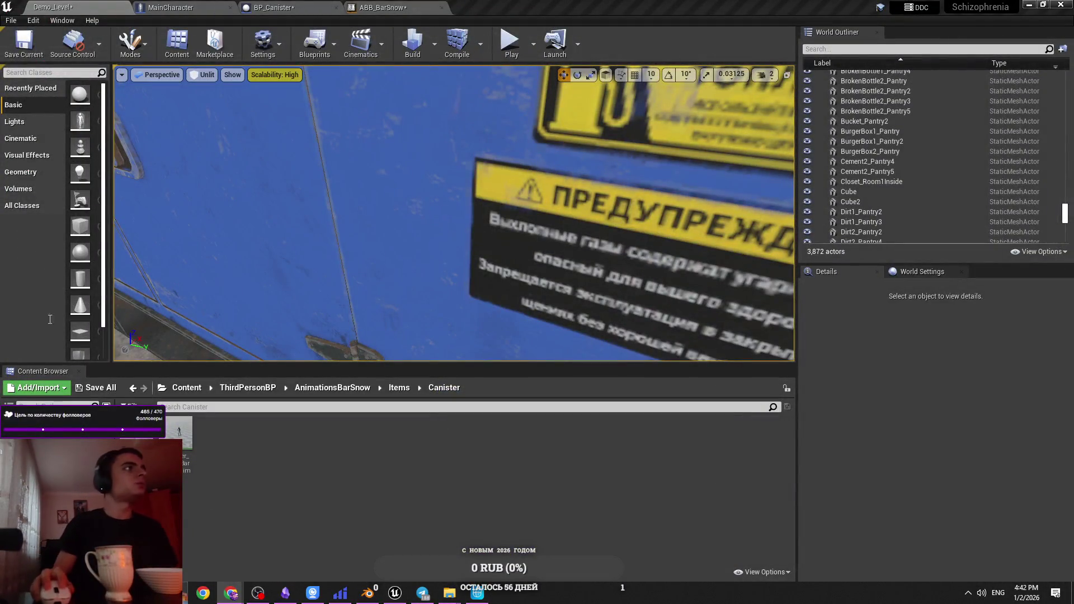
Switch back to the browser and maximize the window playing the YouTube car video
key("alt+Tab")
left_click(762, 219)
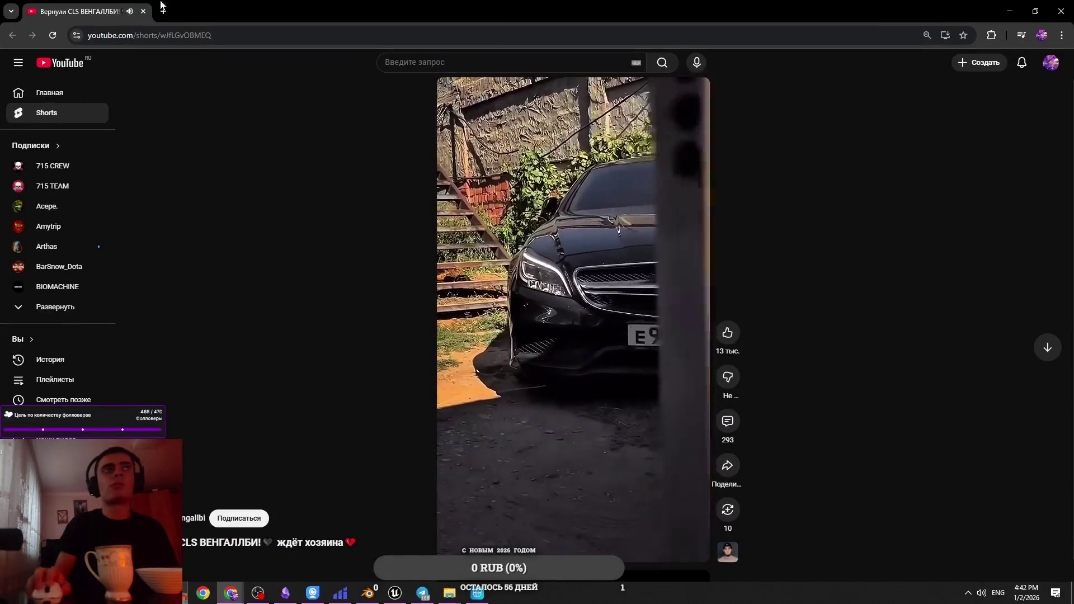
key("alt+Tab")
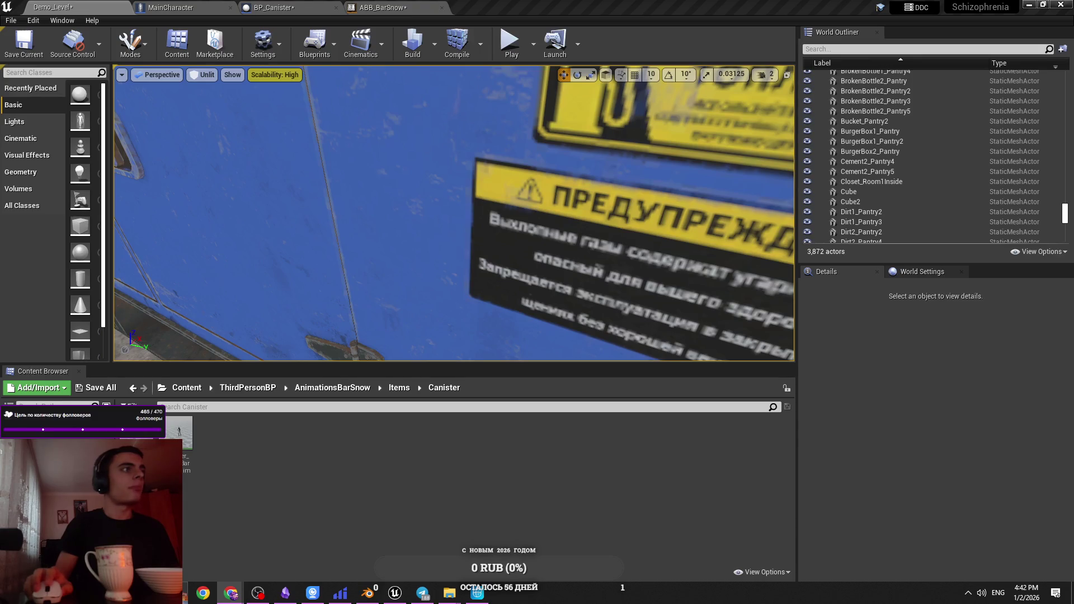
key("alt+Tab")
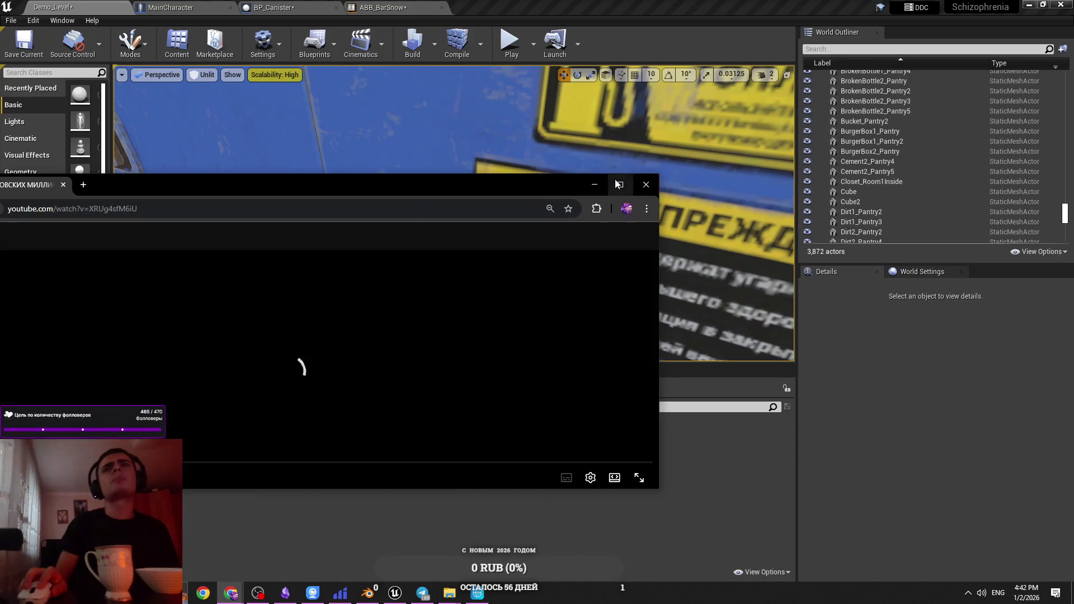
double_click(319, 194)
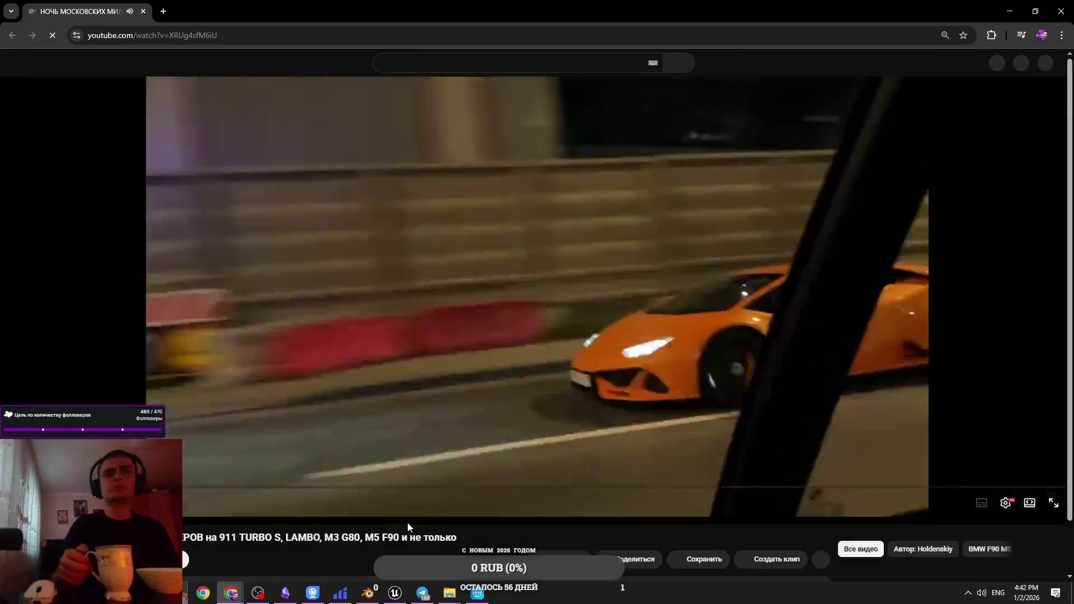